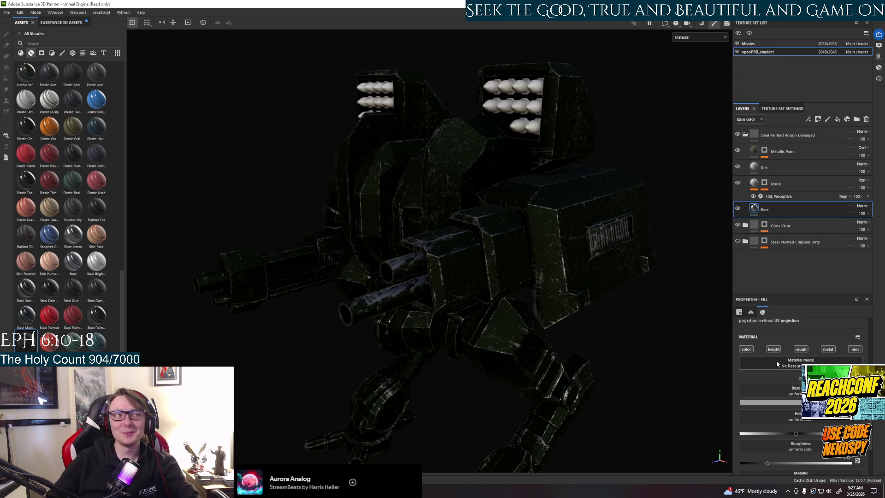
# Lighten the Base layer's base colour to pale grey, then select the Metallic Paint layer
pyautogui.scroll(-3, 801, 392)
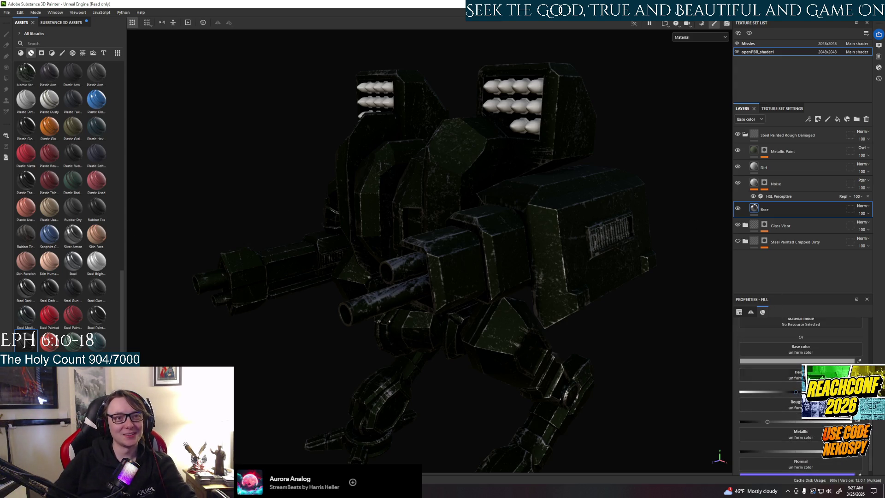
pyautogui.click(797, 361)
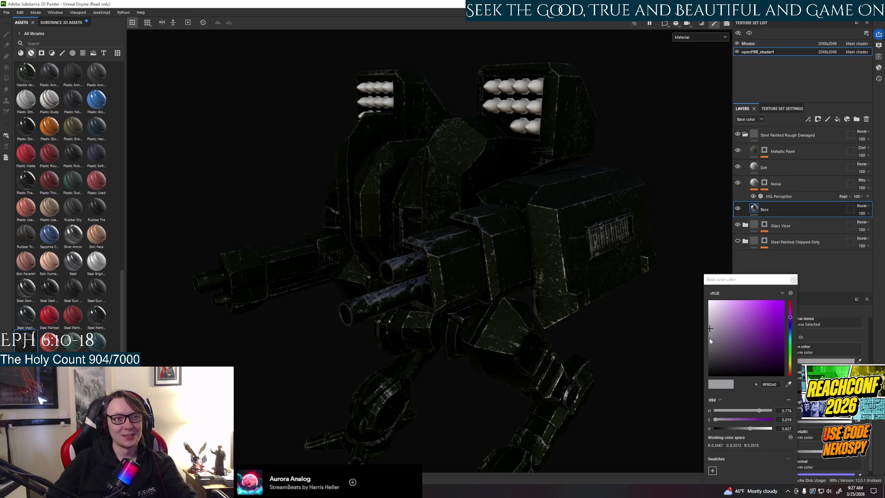
pyautogui.moveTo(713, 328)
pyautogui.mouseDown()
pyautogui.moveTo(701, 304)
pyautogui.moveTo(689, 328)
pyautogui.mouseUp()
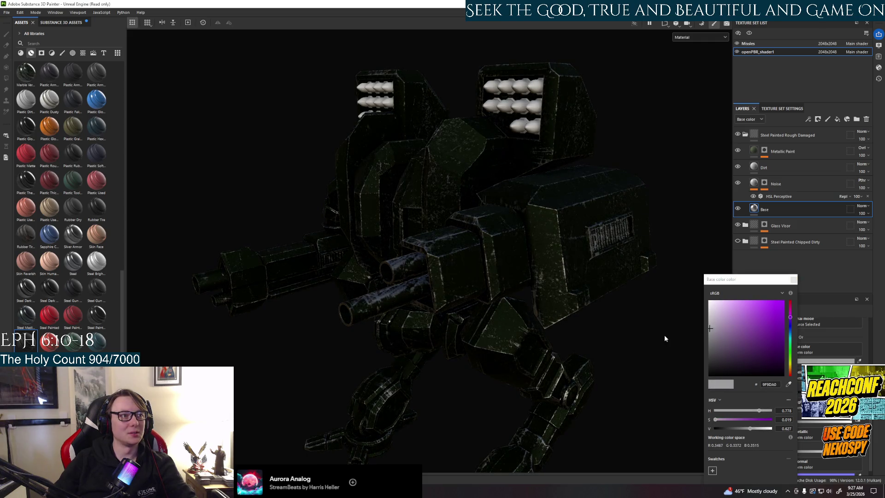
pyautogui.click(784, 152)
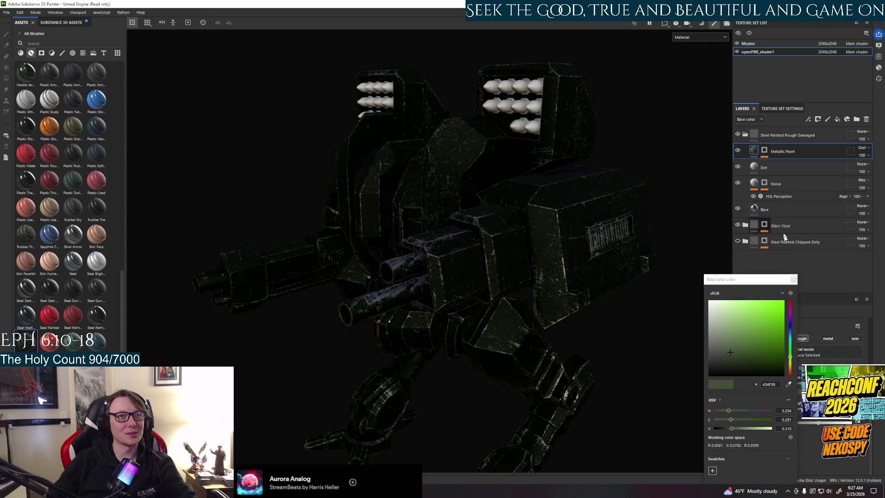
# Hide and delete the Steel Painted Rough Damaged group, leaving the mech plain grey
pyautogui.click(793, 280)
pyautogui.keyDown('alt'); pyautogui.moveTo(569, 309); pyautogui.dragTo(648, 162); pyautogui.keyUp('alt')
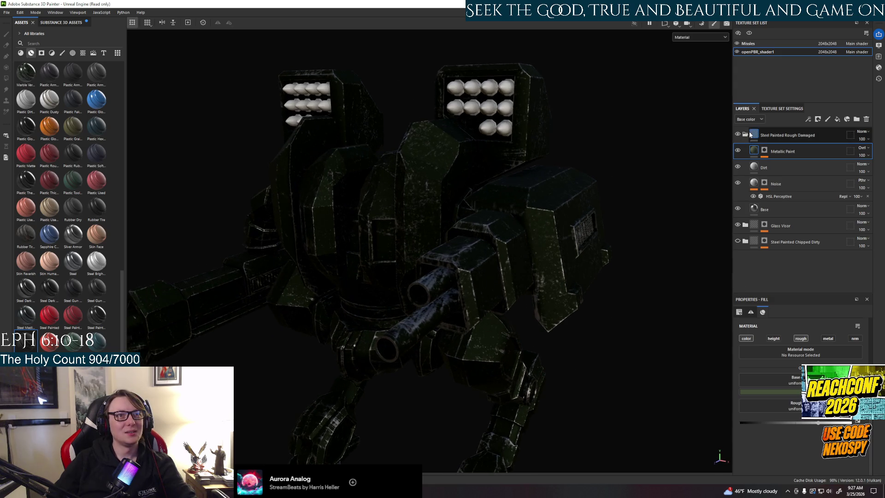
pyautogui.click(741, 135)
pyautogui.click(739, 134)
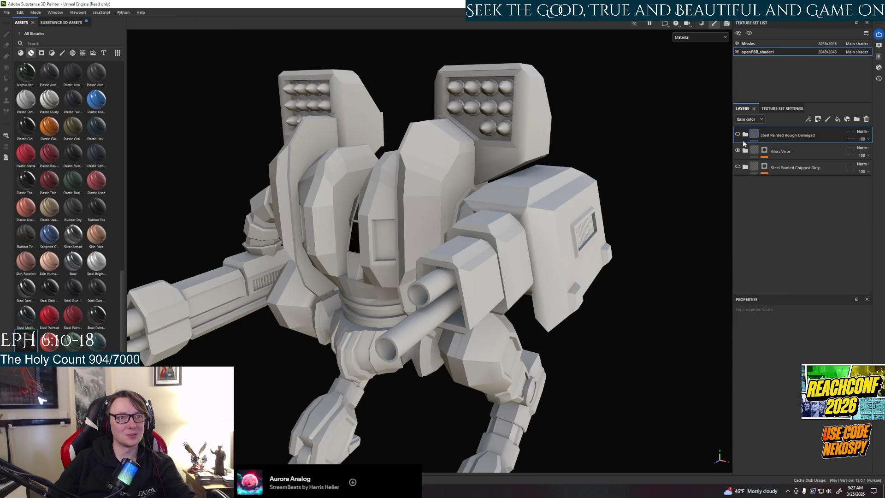
pyautogui.press('Delete')
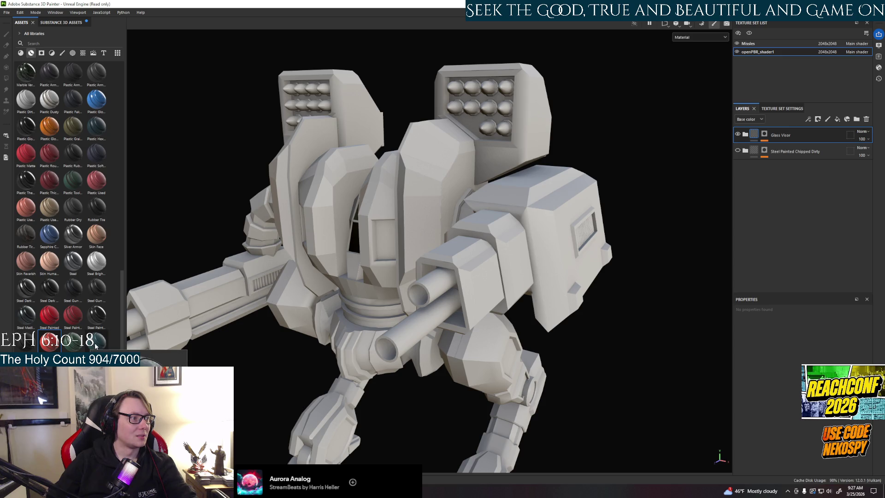
pyautogui.moveTo(100, 319)
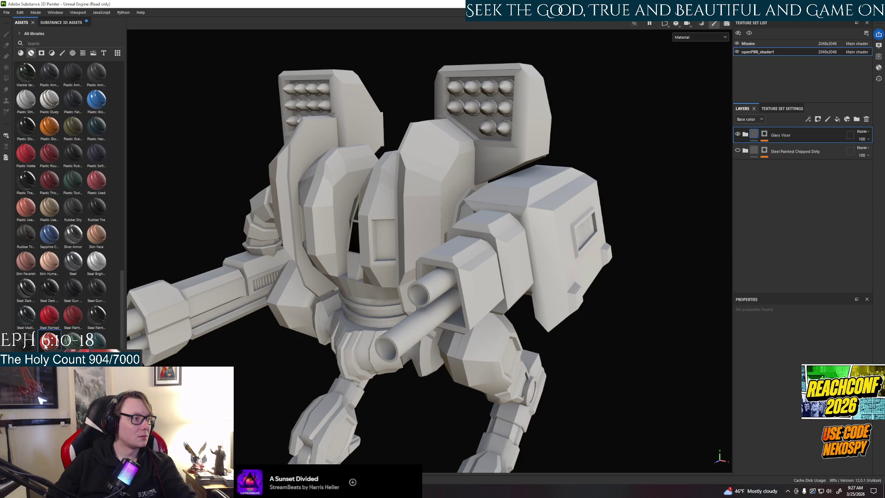
# Drop Steel Painted Scraped Green onto the mech, turning it dark green with scraped silver edges
pyautogui.moveTo(75, 344)
pyautogui.mouseDown()
pyautogui.moveTo(405, 272)
pyautogui.moveTo(386, 329)
pyautogui.moveTo(510, 326)
pyautogui.moveTo(477, 324)
pyautogui.mouseUp()
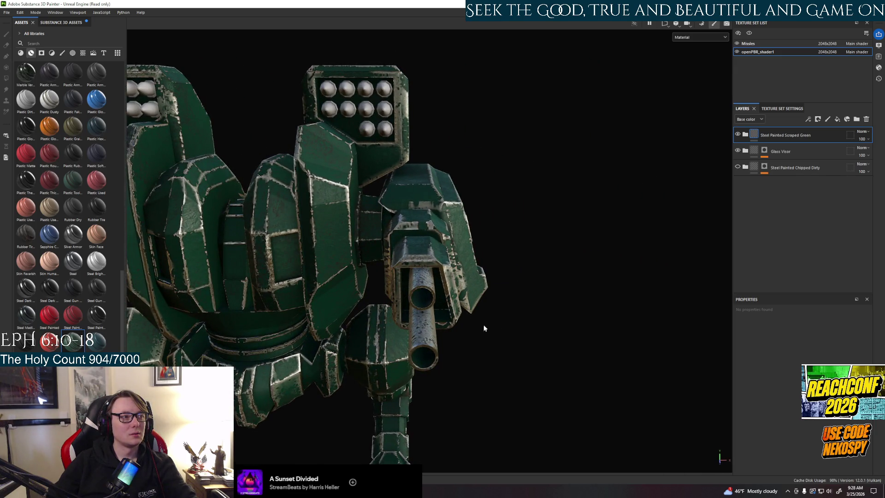
pyautogui.scroll(-5, 425, 306)
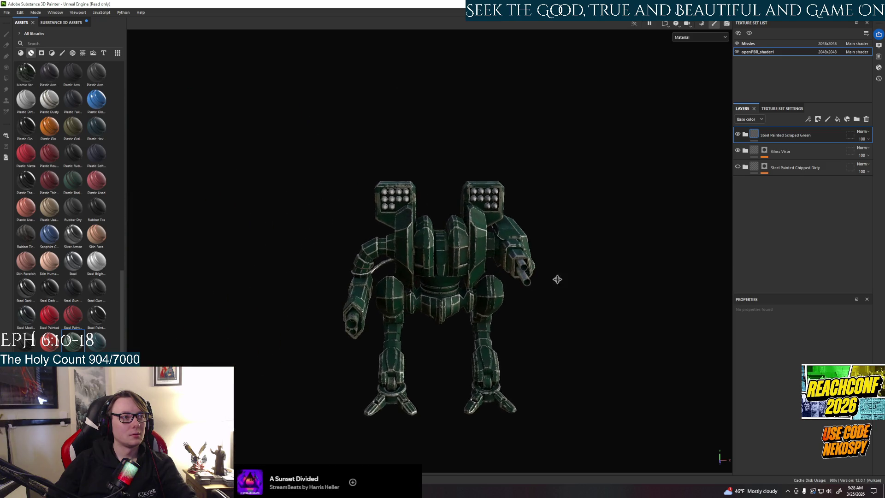
pyautogui.scroll(5, 517, 278)
pyautogui.keyDown('alt'); pyautogui.moveTo(559, 318); pyautogui.dragTo(507, 308); pyautogui.keyUp('alt')
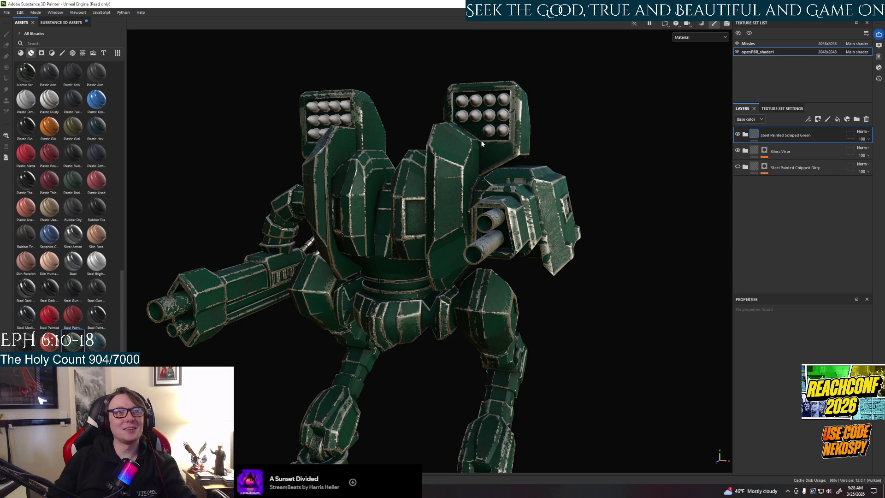
pyautogui.click(745, 134)
# Set the Base Metal fill layer's base colour to olive 434F38
pyautogui.click(761, 230)
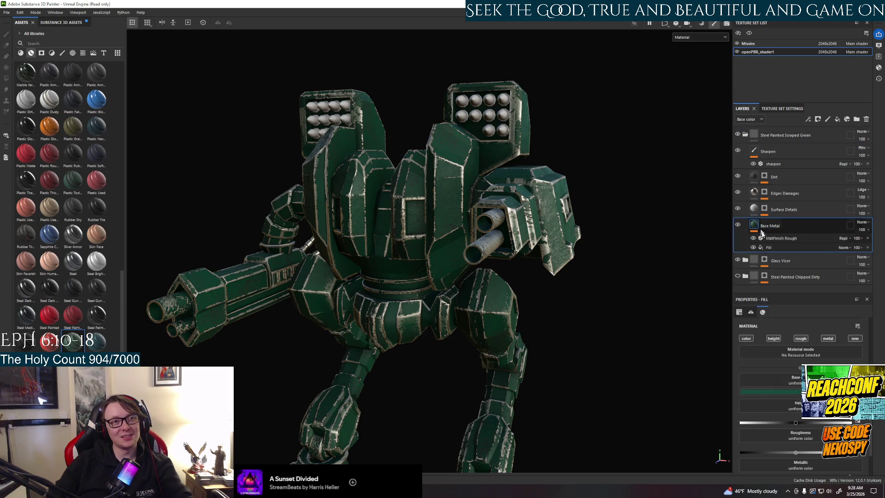
pyautogui.click(780, 392)
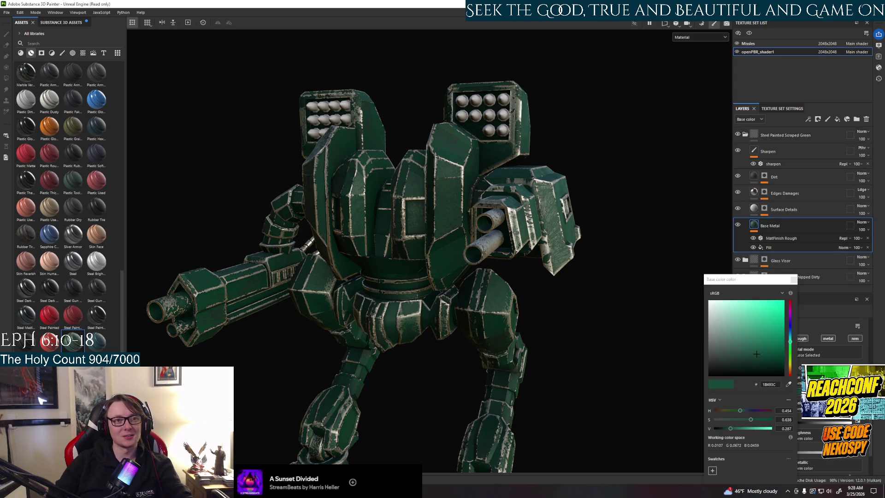
pyautogui.hotkey('ctrl', 'v')
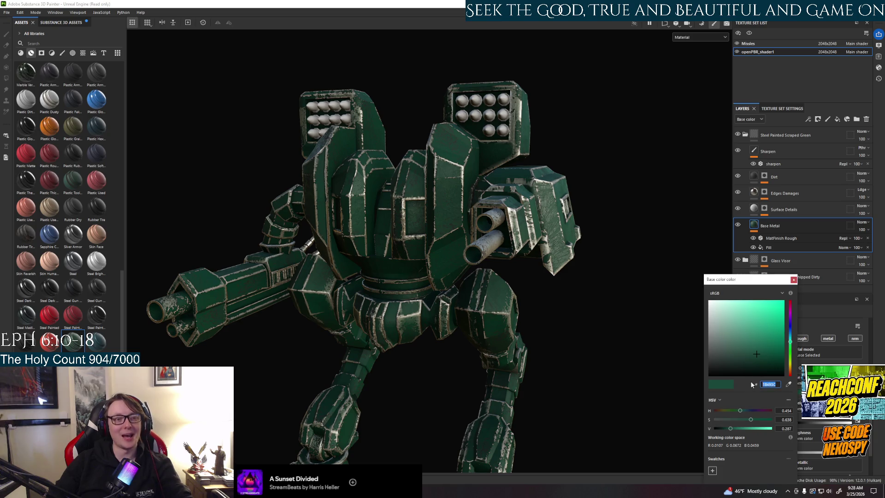
pyautogui.press('Return')
pyautogui.moveTo(673, 375)
pyautogui.keyDown('alt'); pyautogui.mouseDown()
pyautogui.moveTo(399, 357)
pyautogui.moveTo(548, 382)
pyautogui.mouseUp(); pyautogui.keyUp('alt')
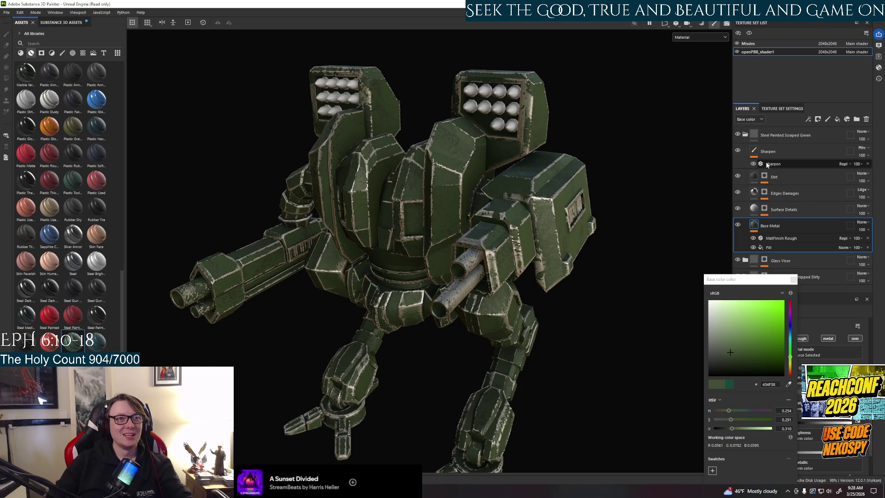
pyautogui.click(794, 279)
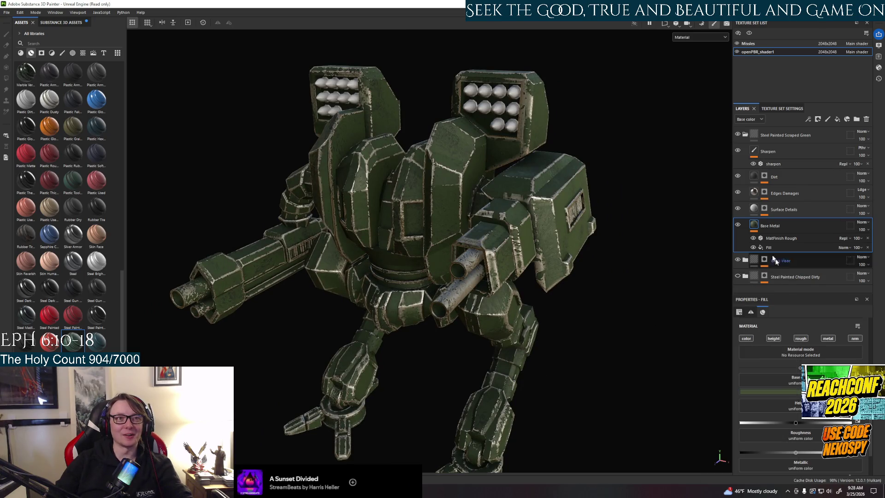
# Hide Steel Painted Scraped Green and show the Steel Painted Chipped Dirty material instead
pyautogui.click(746, 135)
pyautogui.click(738, 135)
pyautogui.click(738, 135)
pyautogui.click(738, 135)
pyautogui.click(738, 168)
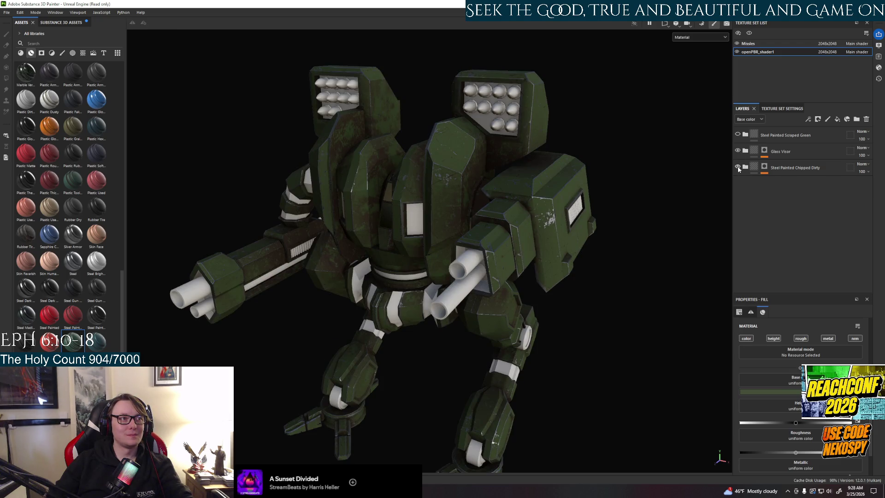
# Delete the Steel Painted Scraped Green layer and make Steel Painted Chipped Dirty visible
pyautogui.click(738, 168)
pyautogui.click(737, 135)
pyautogui.moveTo(473, 278)
pyautogui.keyDown('alt'); pyautogui.mouseDown()
pyautogui.moveTo(404, 257)
pyautogui.moveTo(661, 312)
pyautogui.moveTo(718, 166)
pyautogui.mouseUp(); pyautogui.keyUp('alt')
pyautogui.click(774, 135)
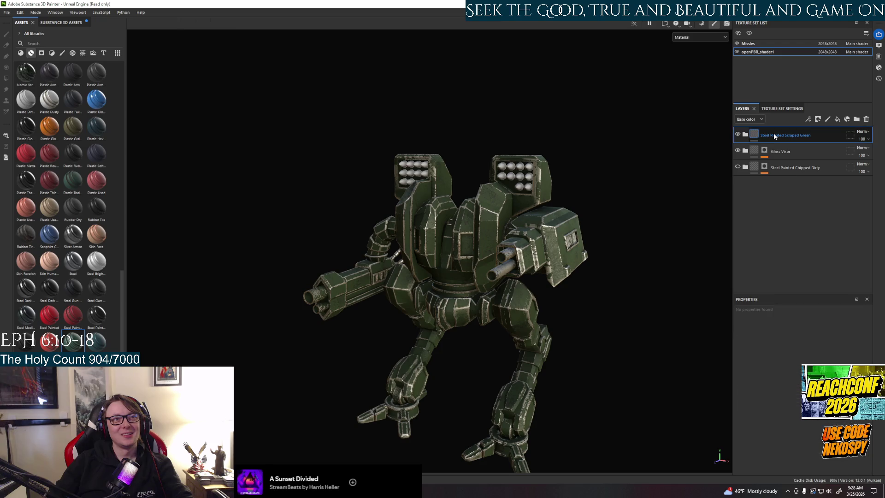
pyautogui.press('Delete')
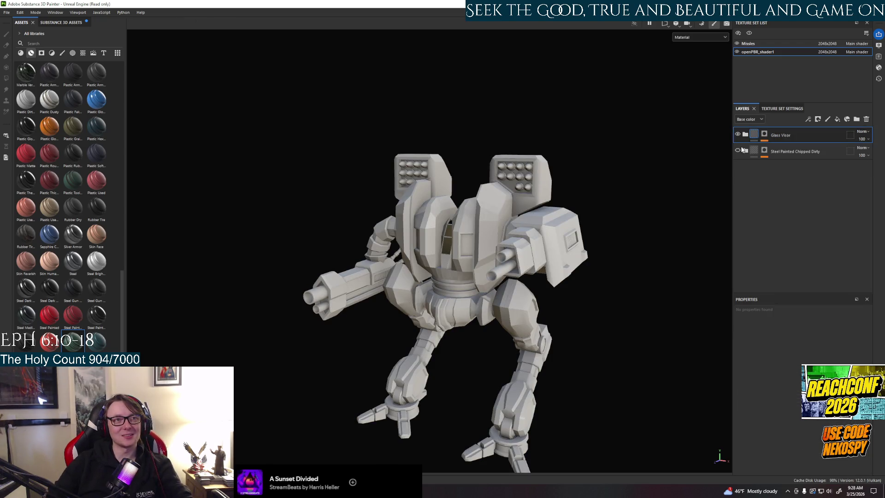
pyautogui.click(738, 150)
# Select the Steel Painted Chipped Dirty layer and attempt to rename it
pyautogui.keyDown('alt'); pyautogui.moveTo(434, 277); pyautogui.dragTo(451, 286); pyautogui.keyUp('alt')
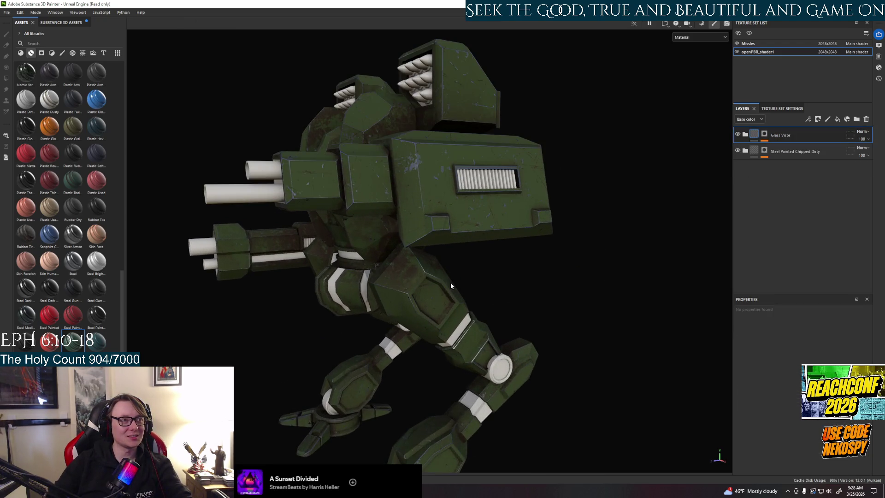
pyautogui.click(787, 154)
pyautogui.doubleClick(786, 154)
pyautogui.click(762, 175)
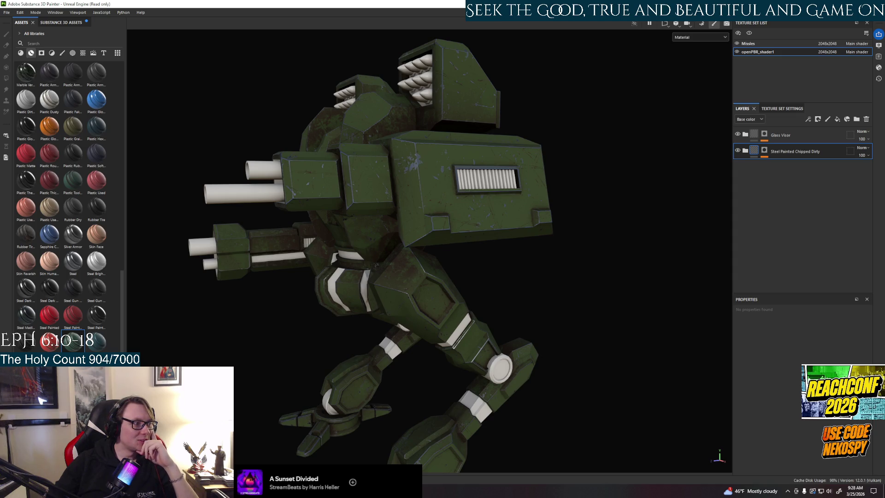
pyautogui.moveTo(72, 340)
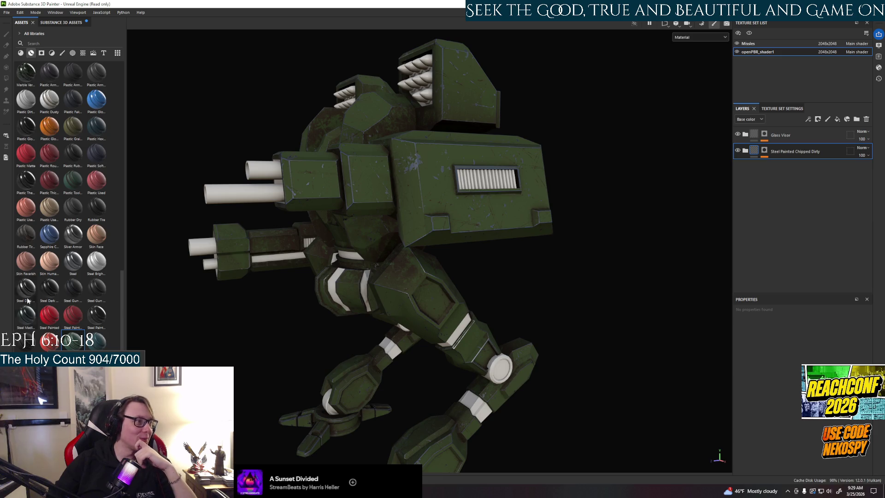
pyautogui.moveTo(28, 299)
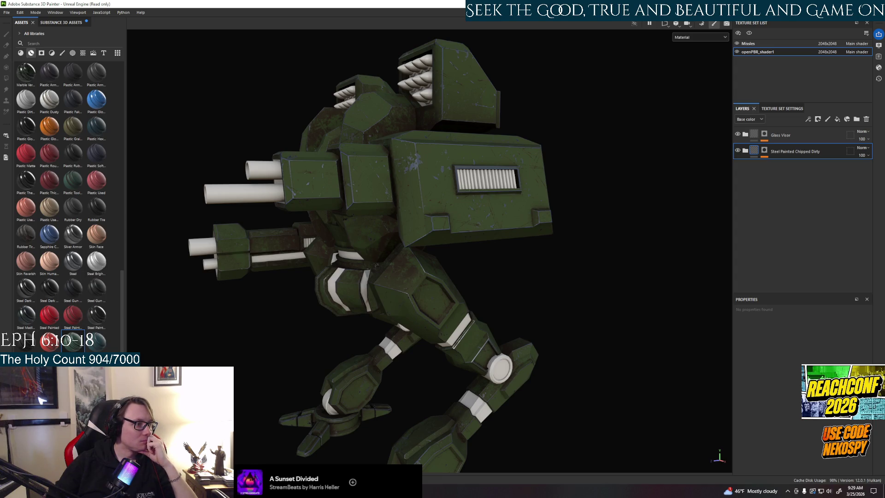
pyautogui.moveTo(72, 342); pyautogui.dragTo(438, 303)
pyautogui.hotkey('ctrl', 'z')
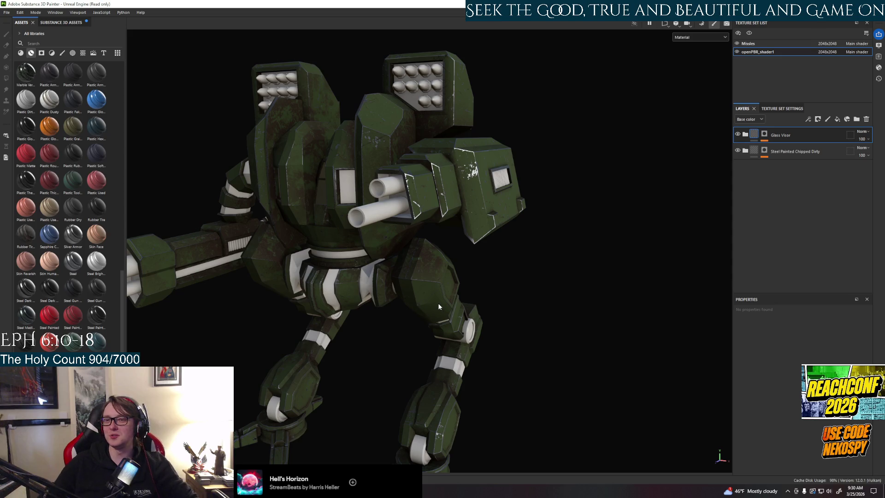
pyautogui.moveTo(365, 240)
pyautogui.keyDown('alt'); pyautogui.mouseDown()
pyautogui.moveTo(342, 235)
pyautogui.moveTo(538, 240)
pyautogui.moveTo(451, 160)
pyautogui.moveTo(468, 153)
pyautogui.mouseUp(); pyautogui.keyUp('alt')
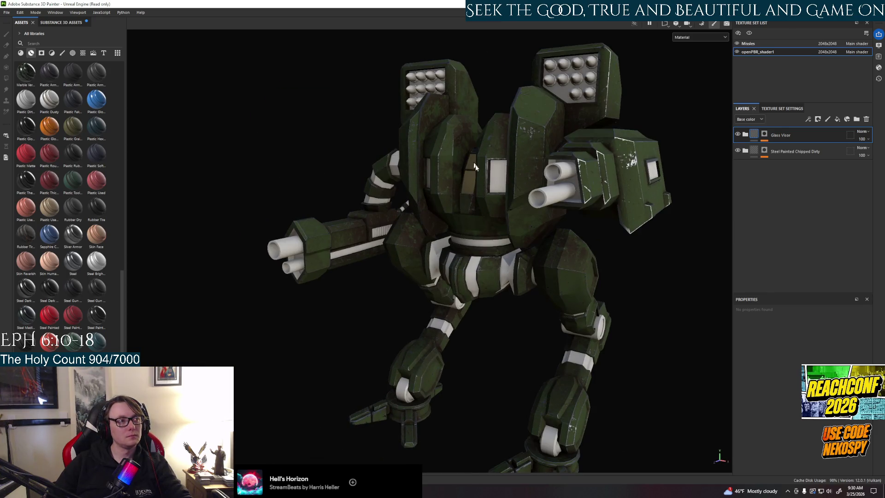
pyautogui.scroll(5, 467, 214)
pyautogui.scroll(2, 466, 214)
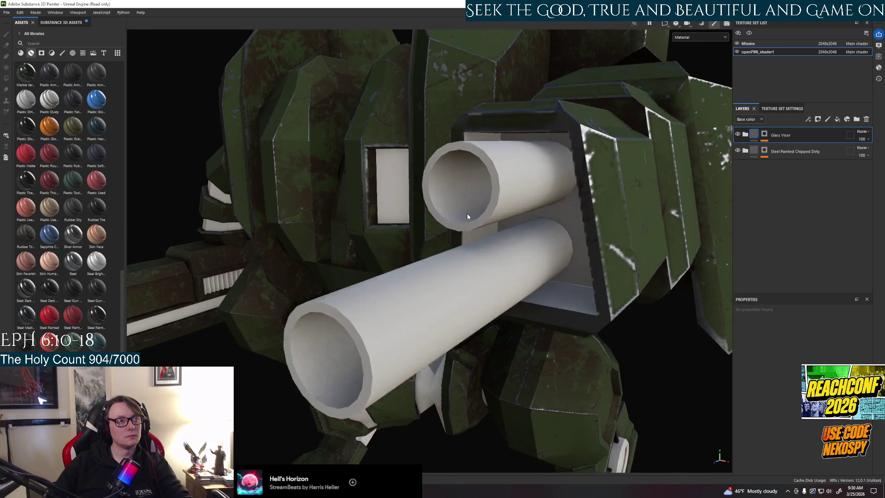
pyautogui.scroll(-6, 467, 214)
pyautogui.moveTo(466, 214)
pyautogui.keyDown('alt'); pyautogui.mouseDown()
pyautogui.moveTo(479, 241)
pyautogui.moveTo(589, 227)
pyautogui.mouseUp(); pyautogui.keyUp('alt')
pyautogui.scroll(4, 470, 225)
pyautogui.moveTo(470, 225)
pyautogui.keyDown('alt'); pyautogui.mouseDown()
pyautogui.moveTo(637, 243)
pyautogui.moveTo(461, 253)
pyautogui.mouseUp(); pyautogui.keyUp('alt')
pyautogui.scroll(3, 405, 261)
pyautogui.scroll(-4, 406, 261)
pyautogui.moveTo(405, 261)
pyautogui.keyDown('alt'); pyautogui.mouseDown()
pyautogui.moveTo(433, 239)
pyautogui.moveTo(352, 218)
pyautogui.moveTo(255, 215)
pyautogui.mouseUp(); pyautogui.keyUp('alt')
pyautogui.scroll(2, 433, 239)
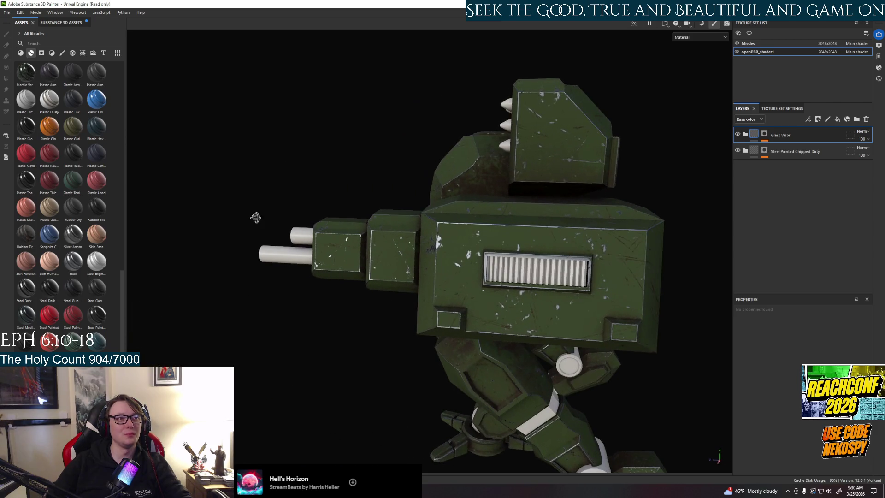
pyautogui.click(745, 134)
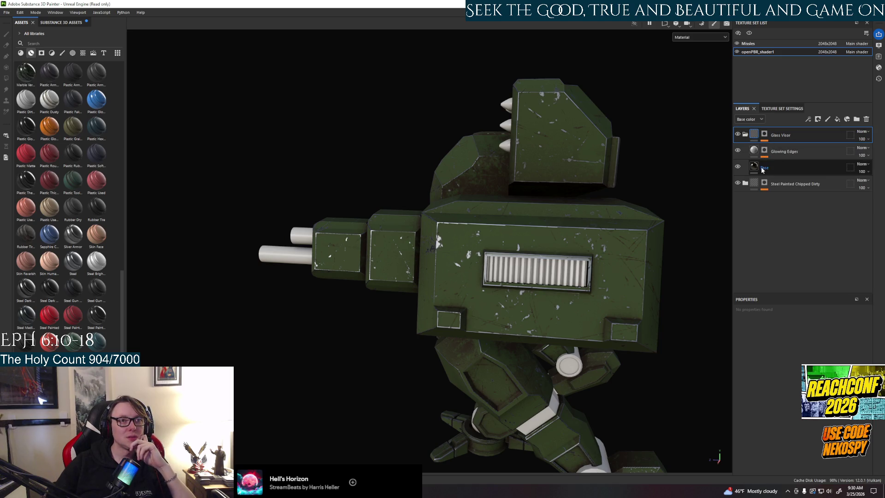
pyautogui.click(745, 134)
pyautogui.click(746, 151)
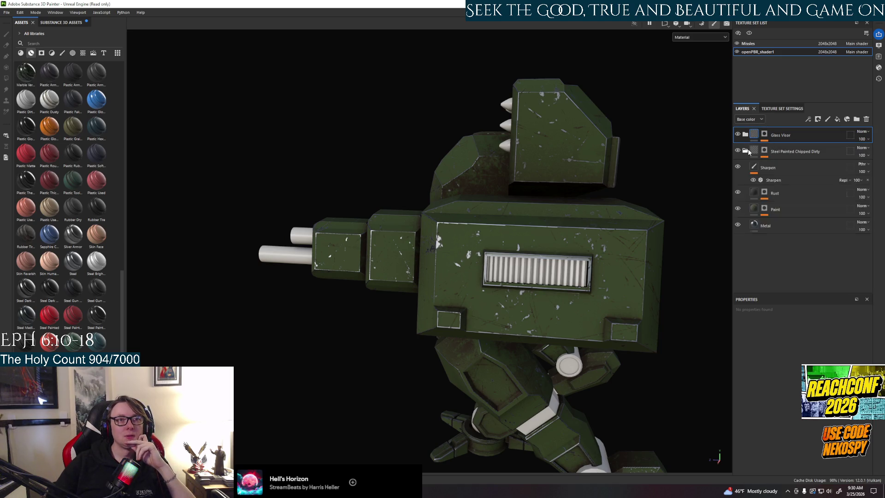
# Select the Paint layer to prepare its scratches mask
pyautogui.click(779, 213)
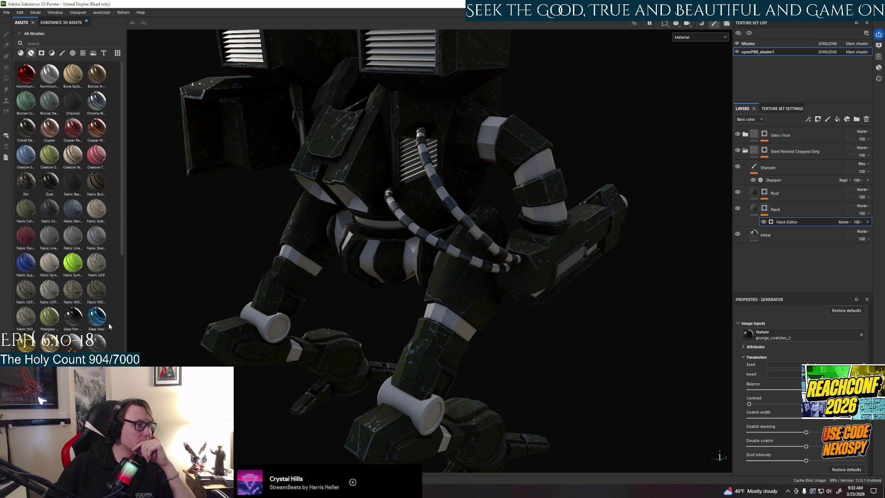
pyautogui.scroll(-5, 105, 326)
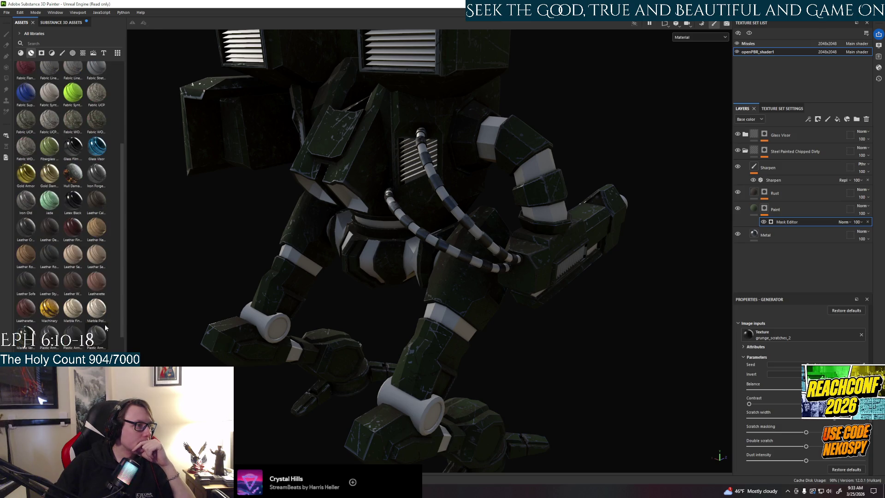
pyautogui.scroll(-3, 64, 328)
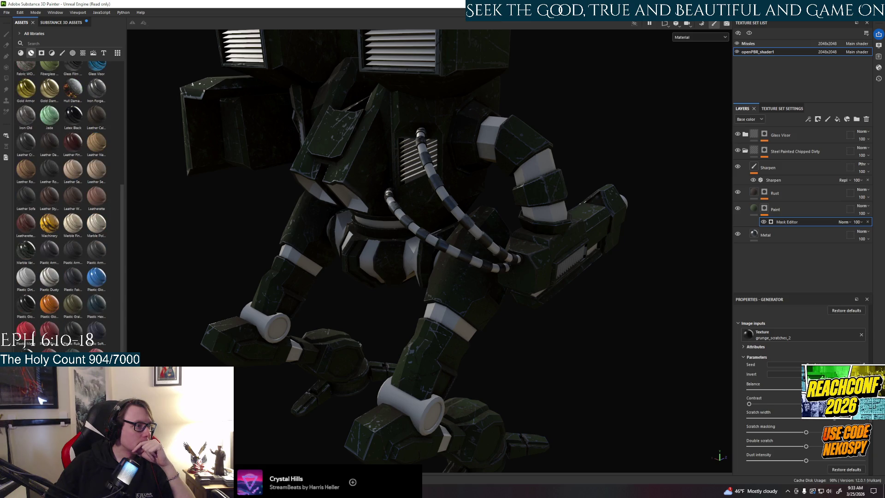
pyautogui.moveTo(65, 328)
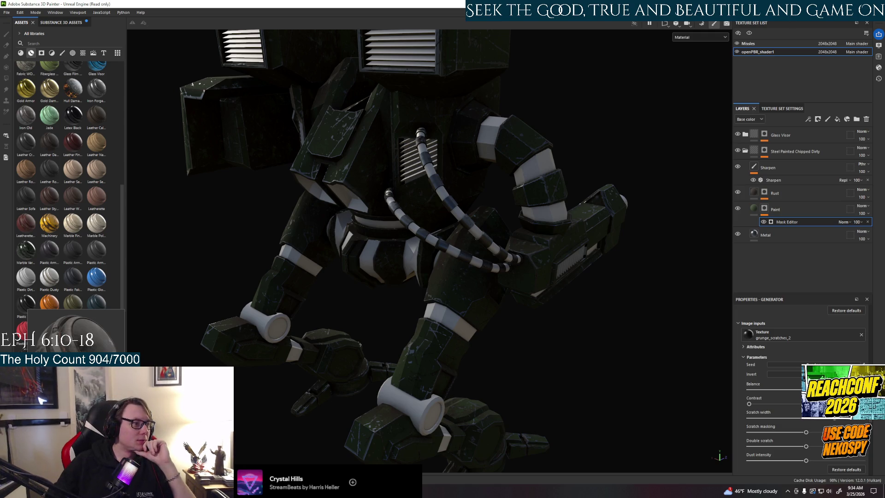
pyautogui.scroll(-3, 64, 327)
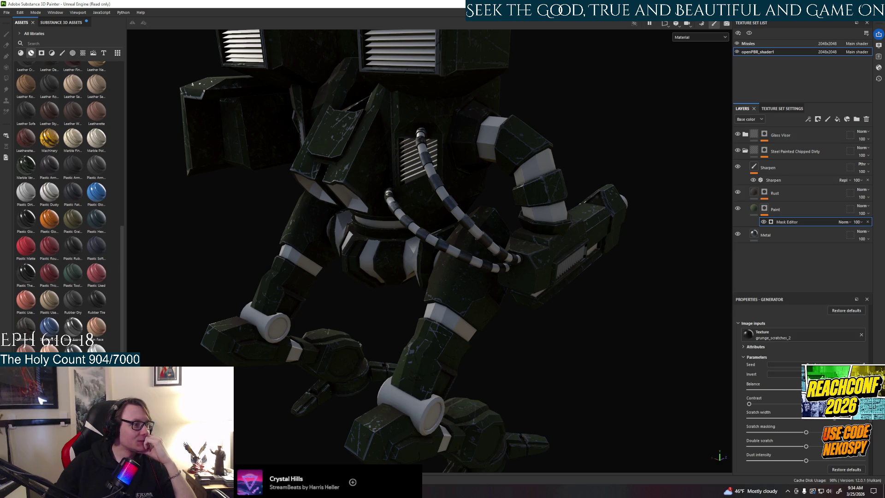
pyautogui.scroll(-3, 64, 327)
pyautogui.scroll(-1, 65, 327)
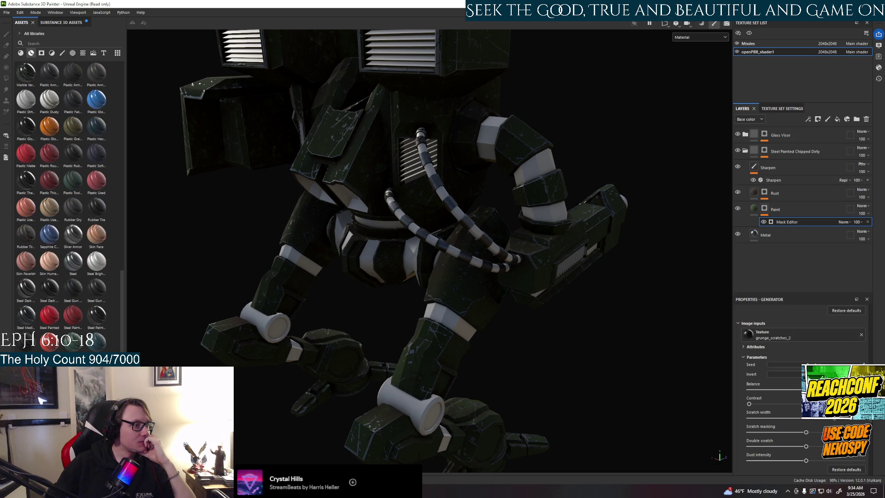
pyautogui.moveTo(51, 298)
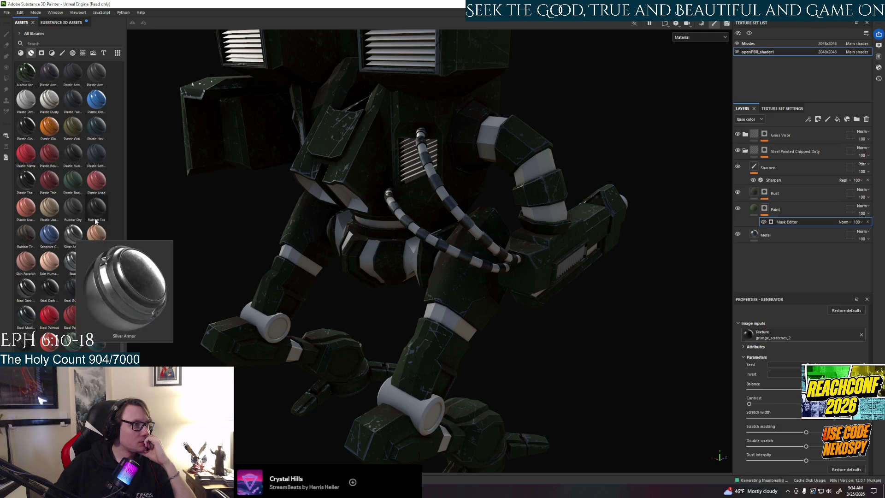
pyautogui.moveTo(96, 216)
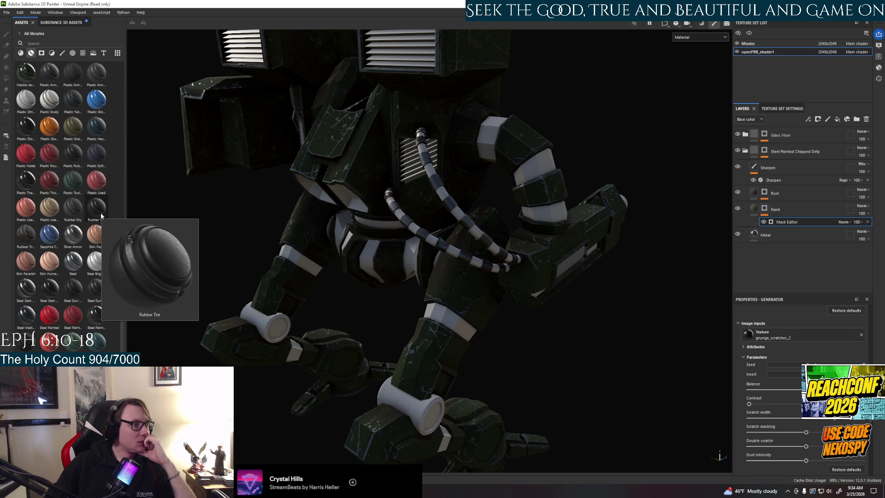
pyautogui.moveTo(91, 303)
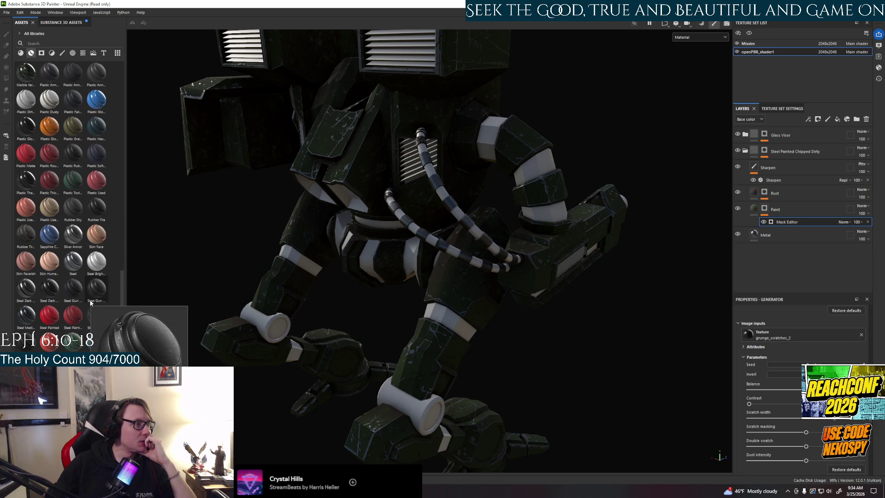
pyautogui.click(42, 53)
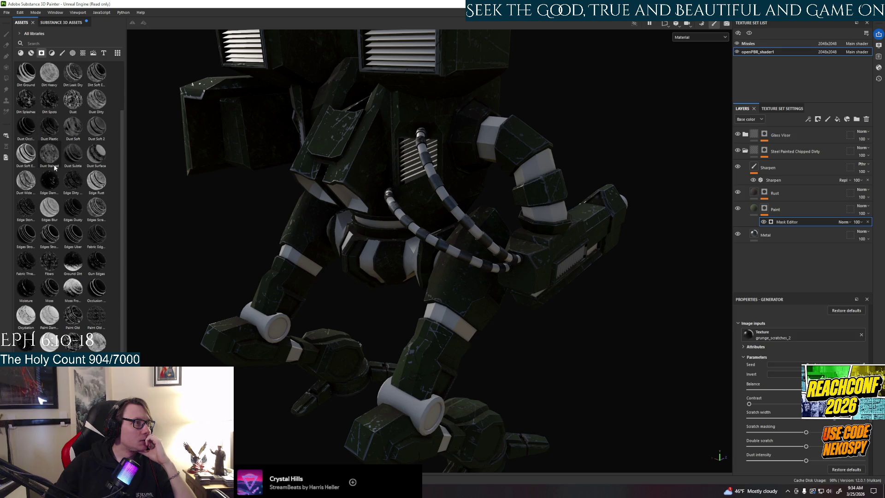
pyautogui.click(31, 53)
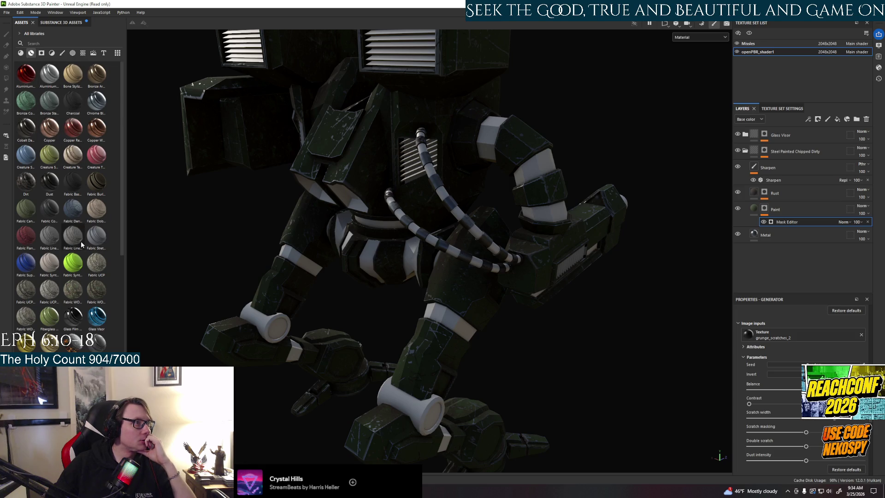
pyautogui.scroll(-3, 81, 245)
pyautogui.scroll(2, 81, 244)
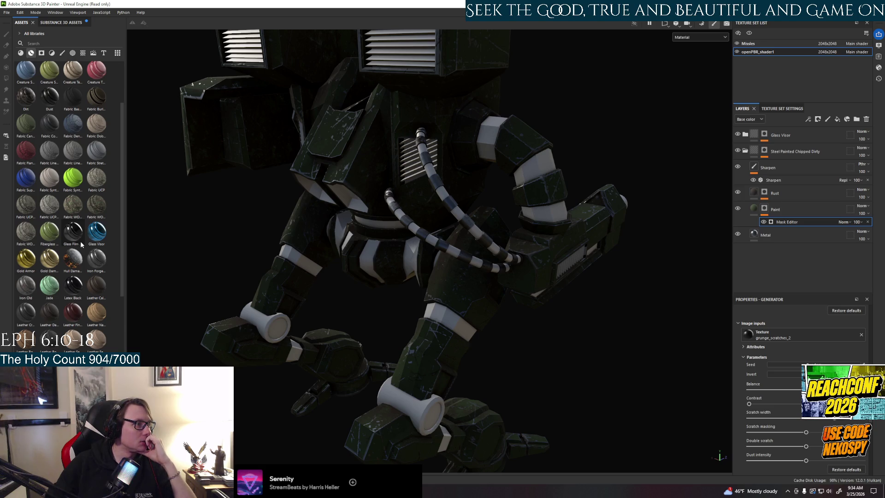
pyautogui.scroll(-2, 81, 244)
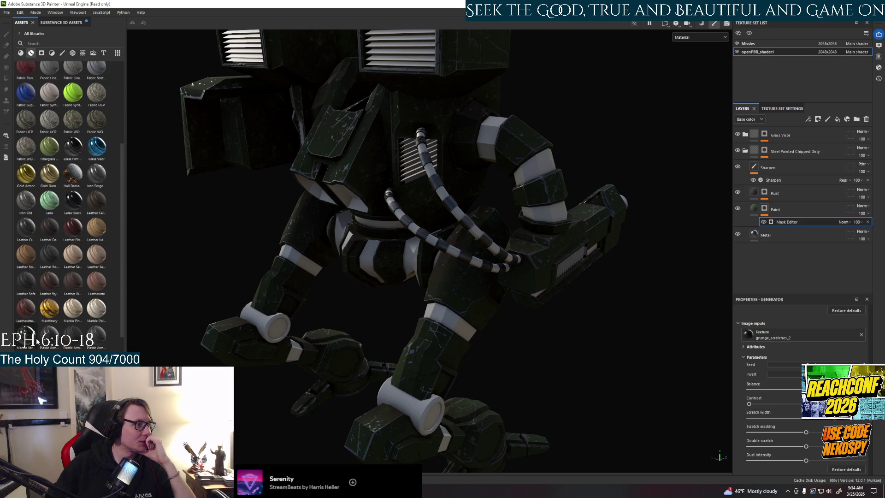
pyautogui.scroll(-4, 38, 341)
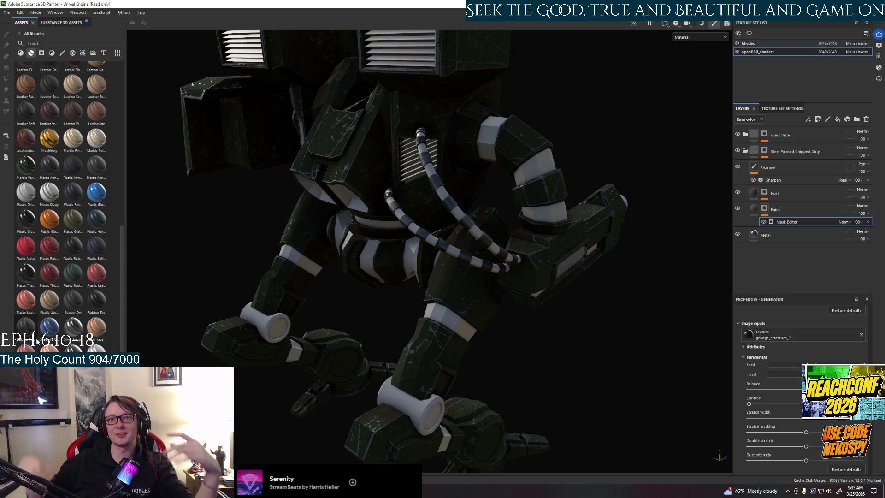
pyautogui.keyDown('alt'); pyautogui.moveTo(580, 329); pyautogui.dragTo(472, 304); pyautogui.keyUp('alt')
pyautogui.moveTo(530, 259)
pyautogui.keyDown('alt'); pyautogui.mouseDown()
pyautogui.moveTo(484, 289)
pyautogui.moveTo(326, 283)
pyautogui.moveTo(591, 291)
pyautogui.moveTo(380, 286)
pyautogui.mouseUp(); pyautogui.keyUp('alt')
pyautogui.keyDown('alt'); pyautogui.moveTo(380, 286); pyautogui.dragTo(361, 336, button='middle'); pyautogui.keyUp('alt')
pyautogui.scroll(-10, 360, 336)
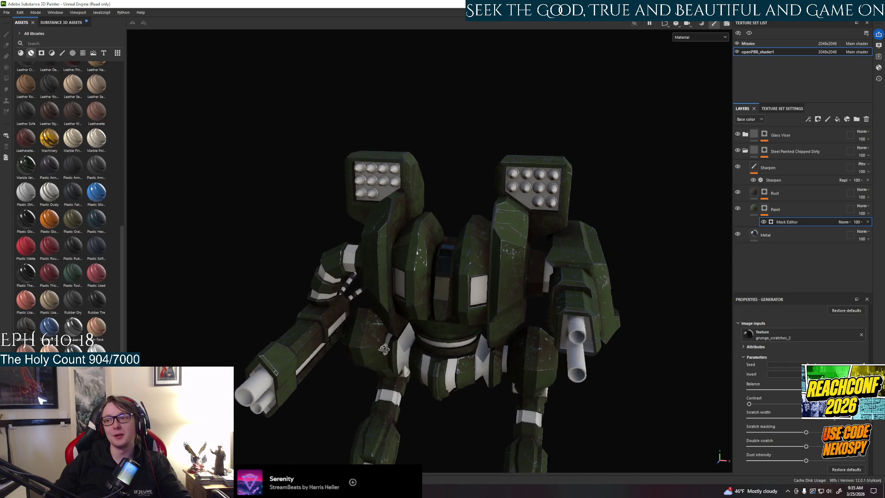
pyautogui.moveTo(384, 349)
pyautogui.keyDown('alt'); pyautogui.mouseDown()
pyautogui.moveTo(429, 326)
pyautogui.moveTo(510, 311)
pyautogui.moveTo(611, 321)
pyautogui.mouseUp(); pyautogui.keyUp('alt')
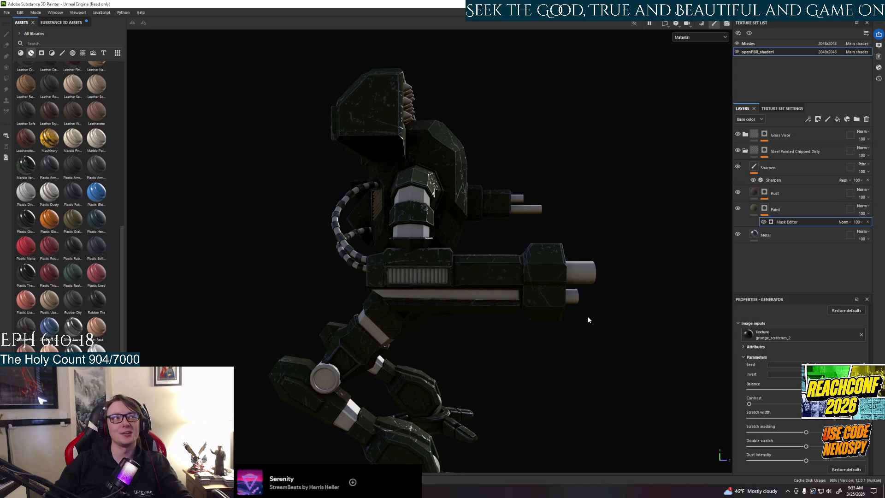
pyautogui.moveTo(411, 272)
pyautogui.keyDown('alt'); pyautogui.mouseDown()
pyautogui.moveTo(559, 319)
pyautogui.moveTo(415, 277)
pyautogui.mouseUp(); pyautogui.keyUp('alt')
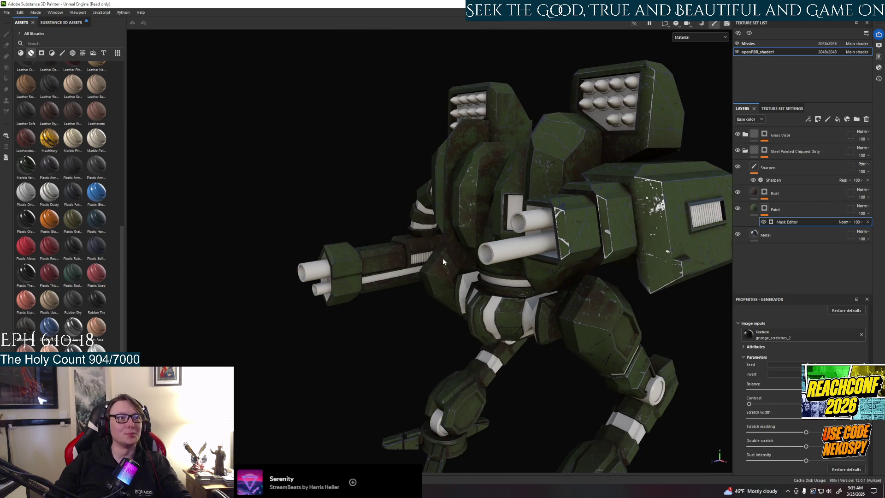
pyautogui.keyDown('alt'); pyautogui.moveTo(415, 278); pyautogui.dragTo(396, 273, button='middle'); pyautogui.keyUp('alt')
pyautogui.moveTo(396, 273)
pyautogui.keyDown('alt'); pyautogui.mouseDown()
pyautogui.moveTo(538, 279)
pyautogui.moveTo(515, 261)
pyautogui.moveTo(513, 194)
pyautogui.moveTo(558, 233)
pyautogui.moveTo(398, 233)
pyautogui.mouseUp(); pyautogui.keyUp('alt')
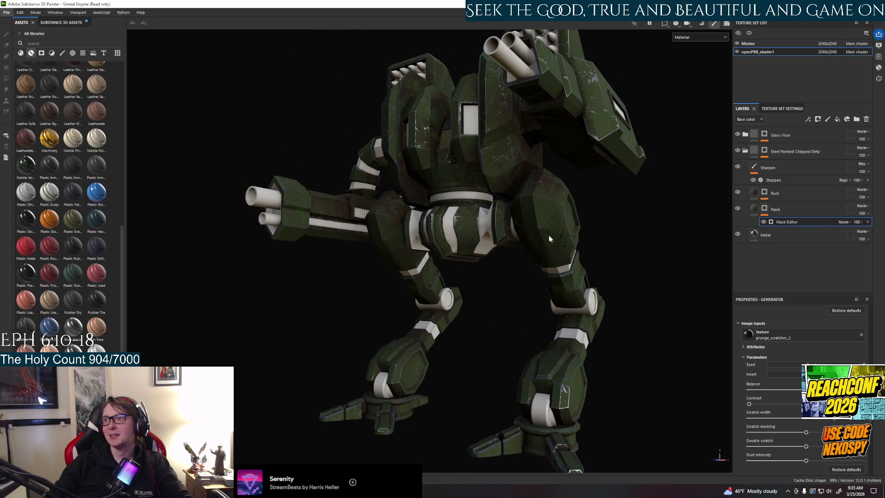
pyautogui.moveTo(555, 239)
pyautogui.keyDown('alt'); pyautogui.mouseDown()
pyautogui.moveTo(434, 261)
pyautogui.moveTo(528, 336)
pyautogui.moveTo(598, 320)
pyautogui.moveTo(553, 286)
pyautogui.moveTo(498, 288)
pyautogui.moveTo(544, 242)
pyautogui.mouseUp(); pyautogui.keyUp('alt')
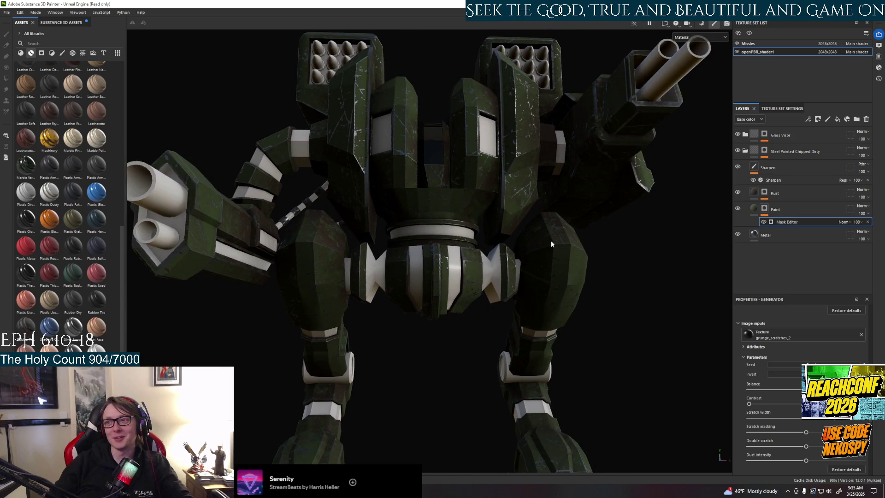
pyautogui.moveTo(552, 240)
pyautogui.keyDown('alt'); pyautogui.mouseDown()
pyautogui.moveTo(521, 185)
pyautogui.moveTo(513, 216)
pyautogui.moveTo(508, 205)
pyautogui.moveTo(457, 258)
pyautogui.mouseUp(); pyautogui.keyUp('alt')
pyautogui.keyDown('alt'); pyautogui.moveTo(272, 225); pyautogui.dragTo(290, 266); pyautogui.keyUp('alt')
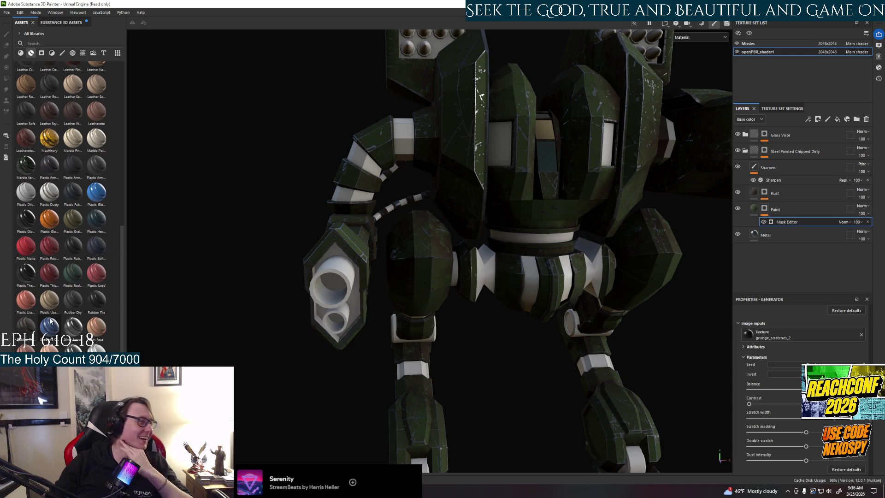
pyautogui.moveTo(67, 328)
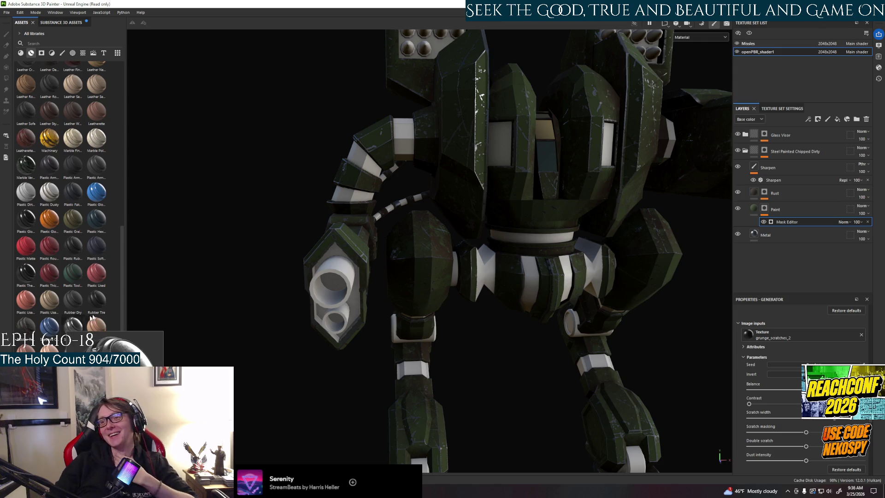
pyautogui.scroll(-3, 104, 308)
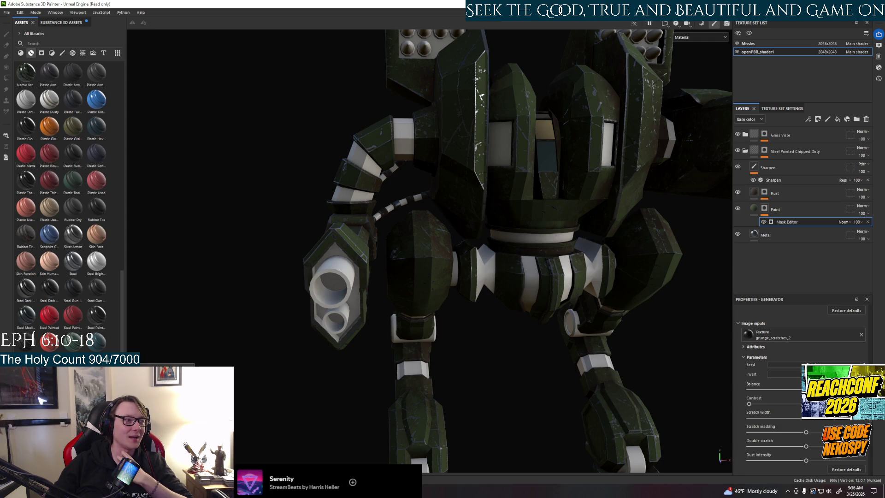
pyautogui.moveTo(421, 252)
pyautogui.keyDown('alt'); pyautogui.mouseDown()
pyautogui.moveTo(480, 269)
pyautogui.moveTo(593, 233)
pyautogui.moveTo(561, 309)
pyautogui.moveTo(458, 272)
pyautogui.mouseUp(); pyautogui.keyUp('alt')
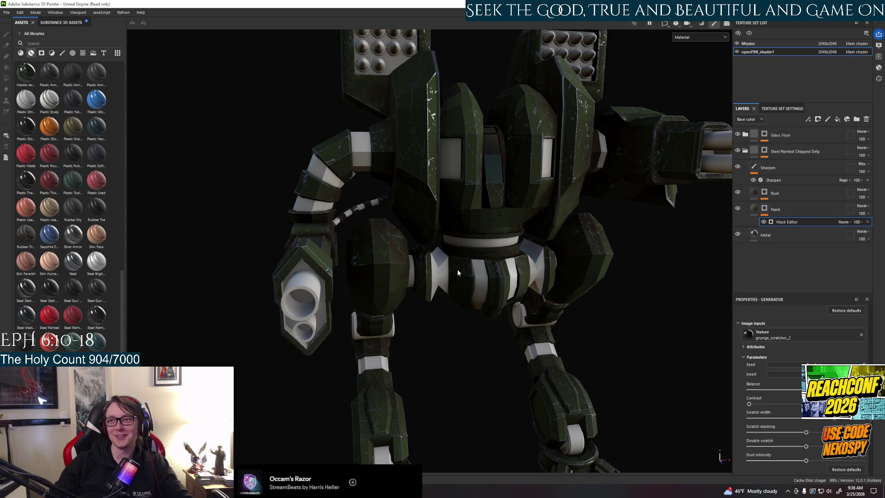
pyautogui.press('f')
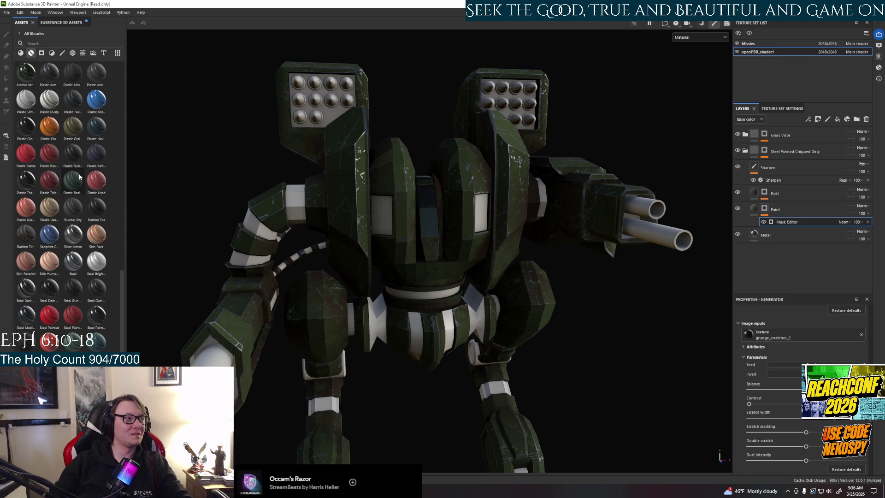
pyautogui.moveTo(74, 180)
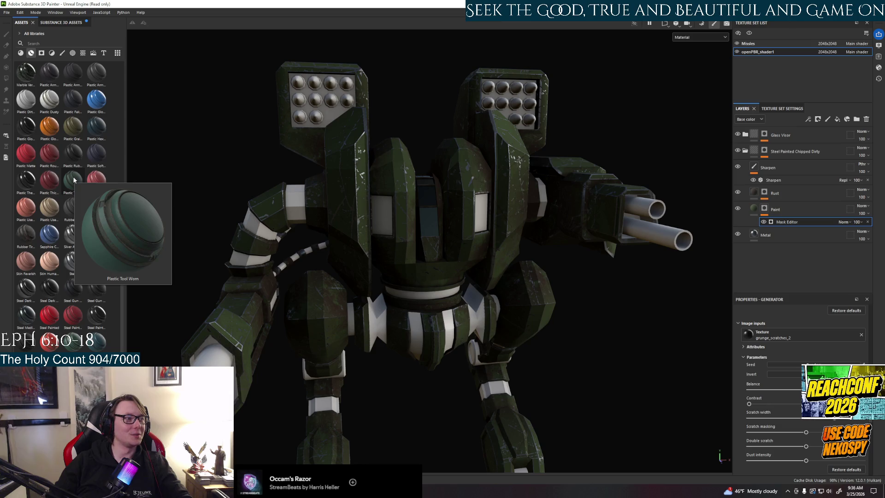
pyautogui.keyDown('alt'); pyautogui.moveTo(338, 264); pyautogui.dragTo(388, 269); pyautogui.keyUp('alt')
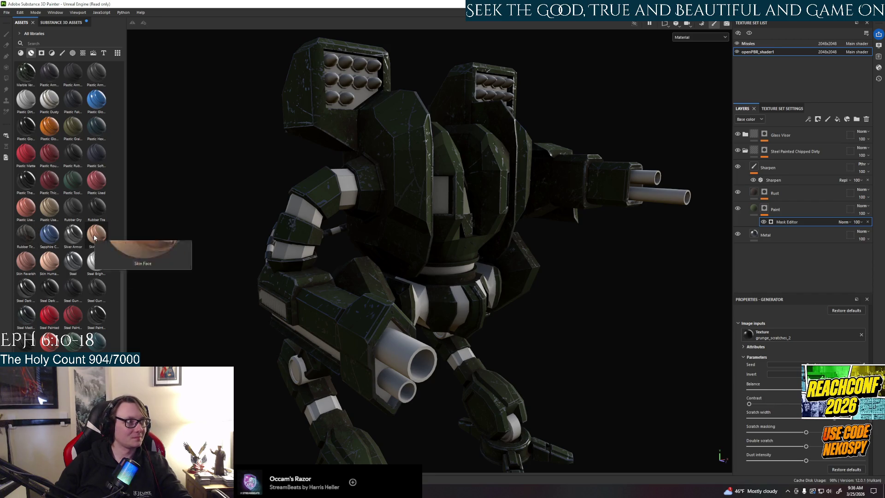
pyautogui.moveTo(378, 341)
pyautogui.keyDown('alt'); pyautogui.mouseDown()
pyautogui.moveTo(347, 333)
pyautogui.moveTo(329, 294)
pyautogui.mouseUp(); pyautogui.keyUp('alt')
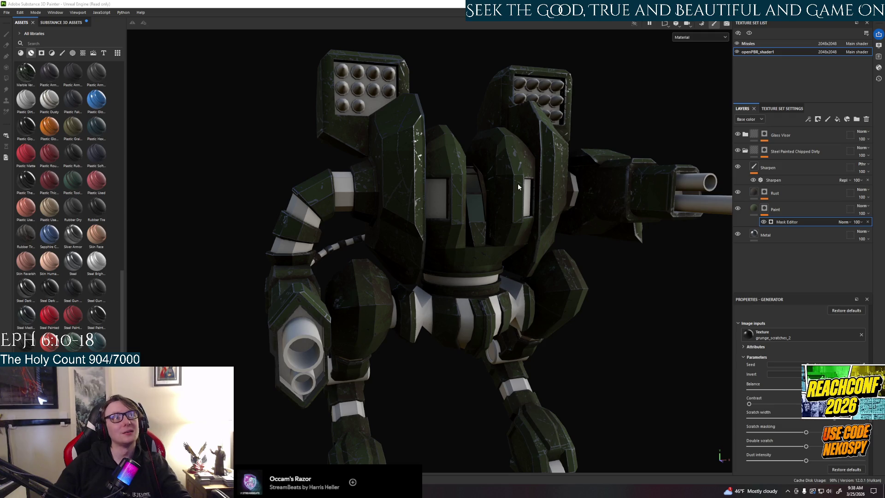
pyautogui.keyDown('alt'); pyautogui.moveTo(504, 273); pyautogui.dragTo(553, 258); pyautogui.keyUp('alt')
pyautogui.scroll(8, 587, 184)
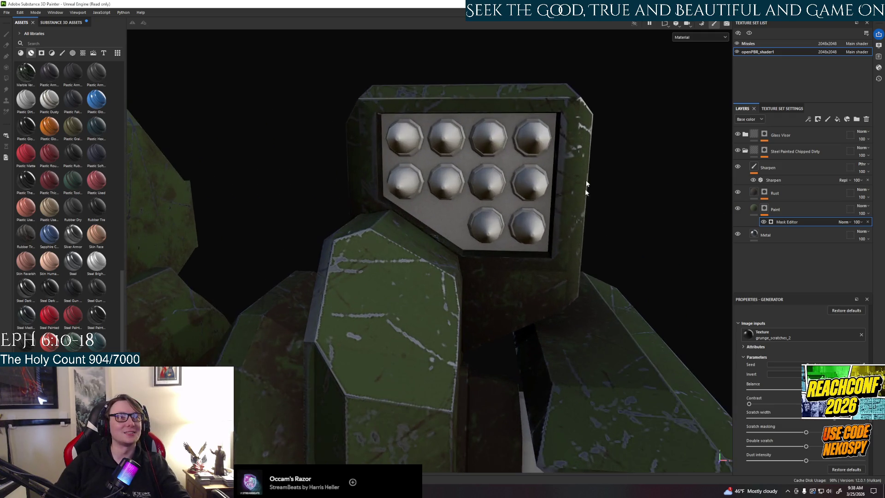
pyautogui.moveTo(587, 184)
pyautogui.keyDown('alt'); pyautogui.mouseDown()
pyautogui.moveTo(528, 257)
pyautogui.moveTo(560, 362)
pyautogui.moveTo(652, 288)
pyautogui.moveTo(519, 236)
pyautogui.moveTo(472, 298)
pyautogui.moveTo(496, 261)
pyautogui.moveTo(425, 217)
pyautogui.mouseUp(); pyautogui.keyUp('alt')
pyautogui.scroll(-5, 556, 256)
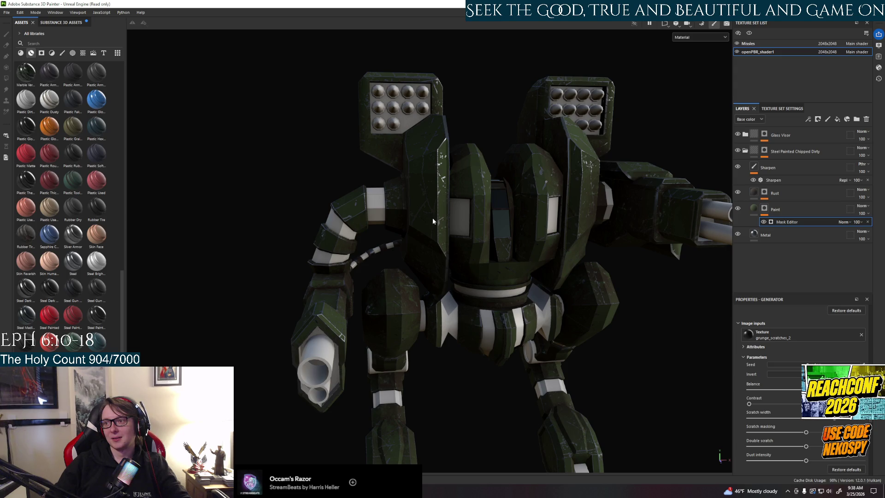
pyautogui.moveTo(432, 218)
pyautogui.keyDown('alt'); pyautogui.mouseDown()
pyautogui.moveTo(444, 187)
pyautogui.moveTo(421, 192)
pyautogui.moveTo(369, 269)
pyautogui.moveTo(581, 248)
pyautogui.moveTo(514, 287)
pyautogui.moveTo(489, 218)
pyautogui.moveTo(406, 209)
pyautogui.mouseUp(); pyautogui.keyUp('alt')
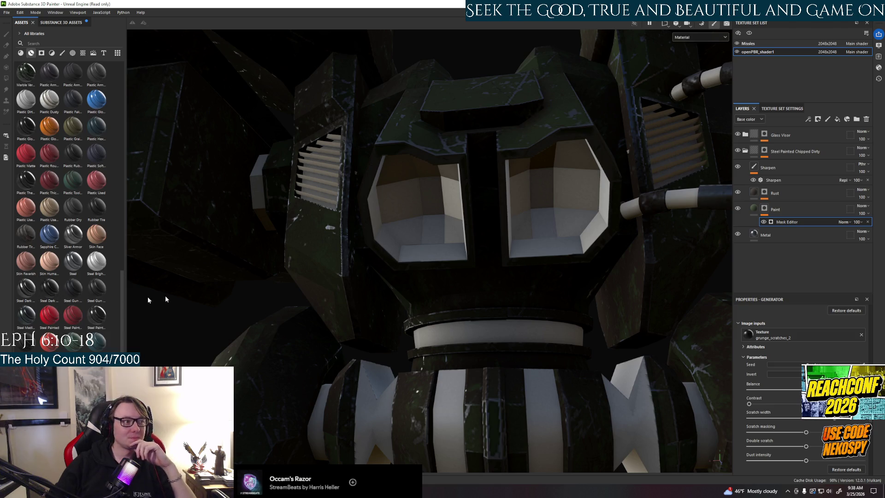
pyautogui.scroll(-5, 598, 330)
pyautogui.moveTo(598, 330)
pyautogui.keyDown('alt'); pyautogui.mouseDown()
pyautogui.moveTo(668, 359)
pyautogui.moveTo(583, 314)
pyautogui.moveTo(421, 326)
pyautogui.moveTo(306, 281)
pyautogui.moveTo(251, 275)
pyautogui.moveTo(283, 259)
pyautogui.moveTo(655, 231)
pyautogui.mouseUp(); pyautogui.keyUp('alt')
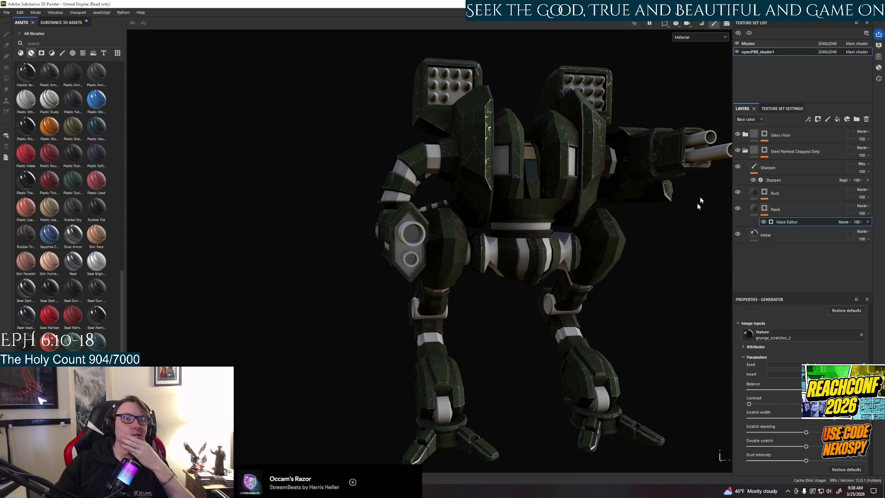
# Collapse the Steel Painted Chipped Dirty group in the Layers panel
pyautogui.click(745, 151)
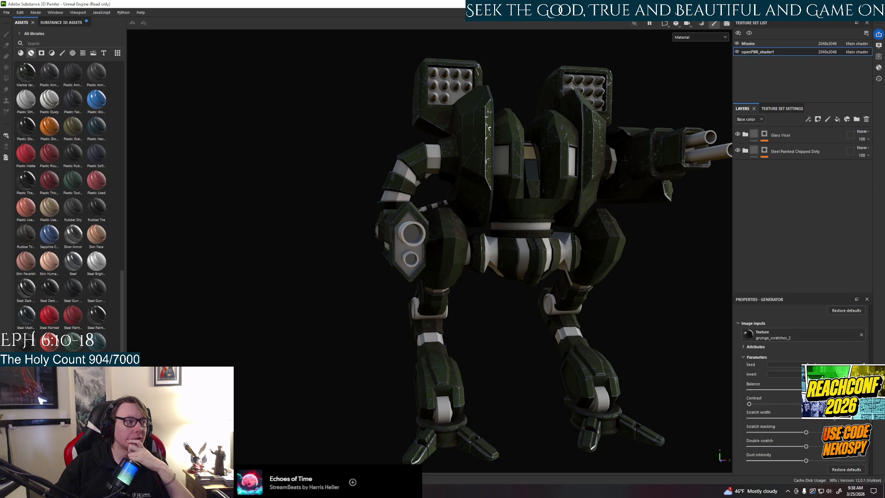
pyautogui.moveTo(73, 341)
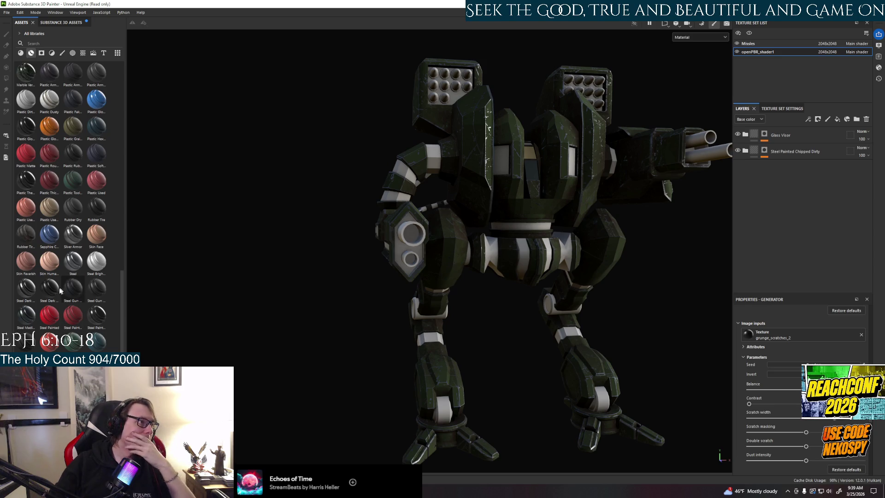
pyautogui.moveTo(57, 291)
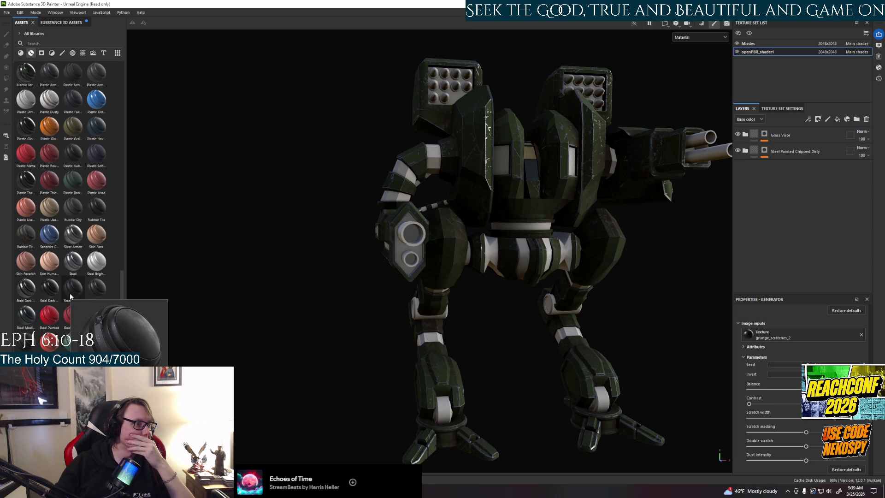
# Apply Steel Dark Aged to the mech and mask it by colour selection to the yellow ID
pyautogui.moveTo(26, 299)
pyautogui.mouseDown()
pyautogui.moveTo(502, 258)
pyautogui.moveTo(500, 231)
pyautogui.mouseUp()
pyautogui.moveTo(555, 270)
pyautogui.keyDown('alt'); pyautogui.mouseDown()
pyautogui.moveTo(361, 310)
pyautogui.moveTo(674, 237)
pyautogui.mouseUp(); pyautogui.keyUp('alt')
pyautogui.rightClick(775, 133)
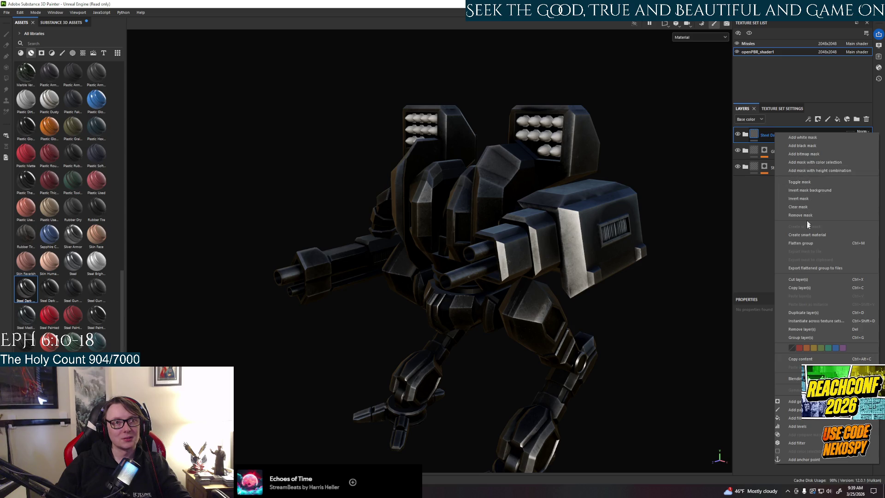
pyautogui.click(830, 164)
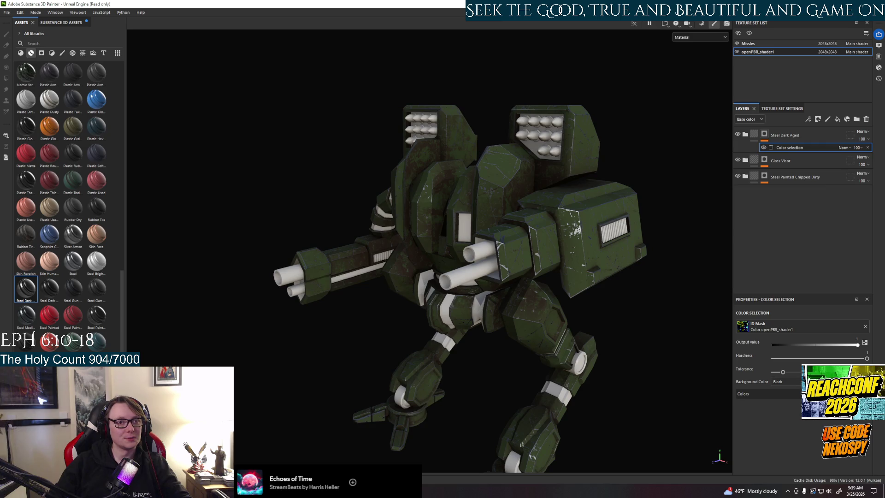
pyautogui.click(830, 394)
pyautogui.click(464, 228)
pyautogui.moveTo(457, 366)
pyautogui.keyDown('alt'); pyautogui.mouseDown()
pyautogui.moveTo(577, 342)
pyautogui.moveTo(585, 312)
pyautogui.moveTo(512, 316)
pyautogui.moveTo(549, 316)
pyautogui.moveTo(596, 339)
pyautogui.moveTo(656, 352)
pyautogui.moveTo(614, 353)
pyautogui.mouseUp(); pyautogui.keyUp('alt')
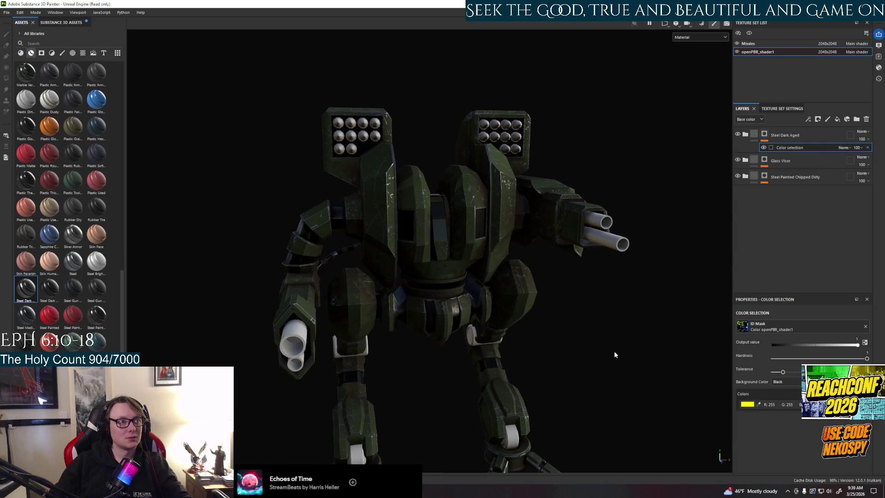
pyautogui.moveTo(708, 369)
pyautogui.keyDown('alt'); pyautogui.mouseDown()
pyautogui.moveTo(613, 376)
pyautogui.moveTo(213, 365)
pyautogui.moveTo(432, 368)
pyautogui.mouseUp(); pyautogui.keyUp('alt')
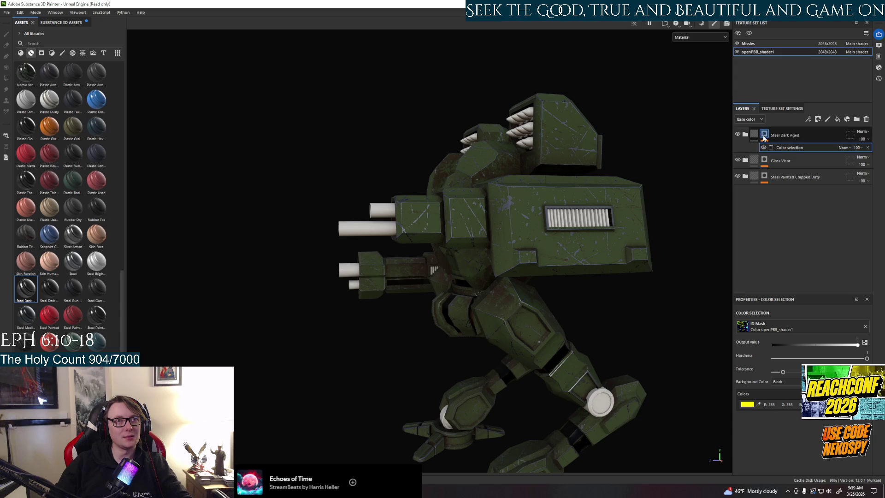
pyautogui.click(745, 134)
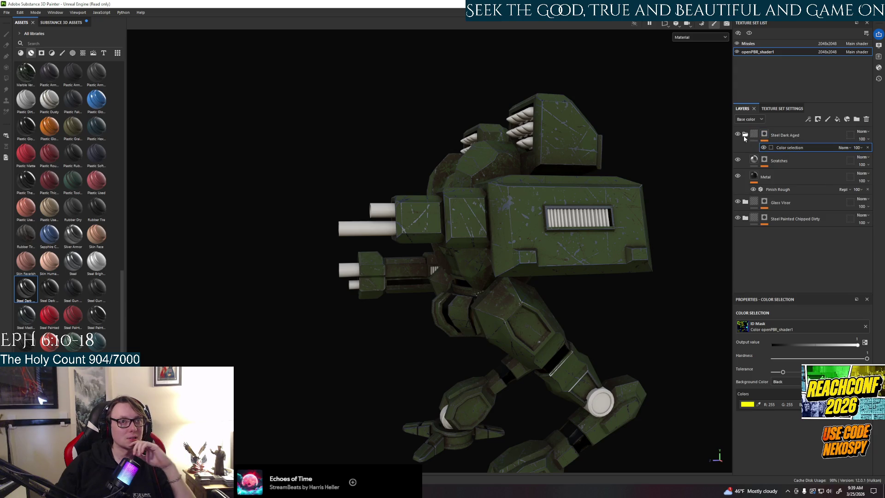
# Select the Steel Dark Aged group's Metal fill layer and show its material settings
pyautogui.click(772, 181)
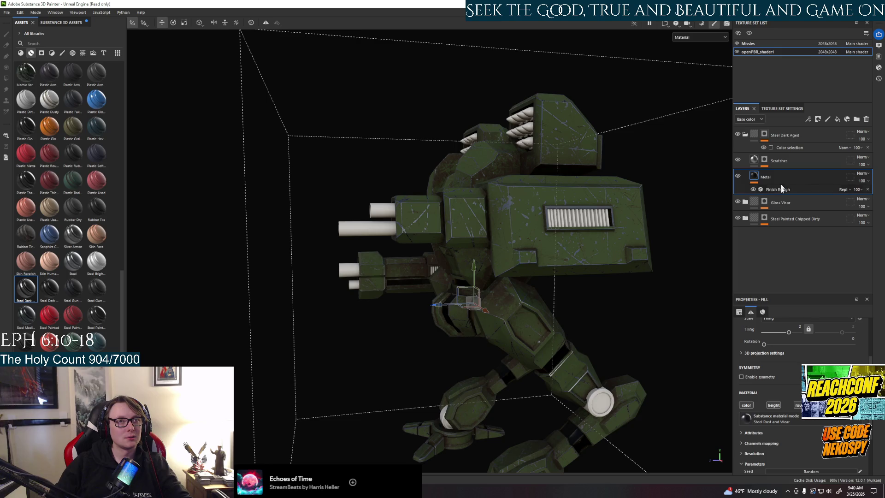
pyautogui.click(763, 311)
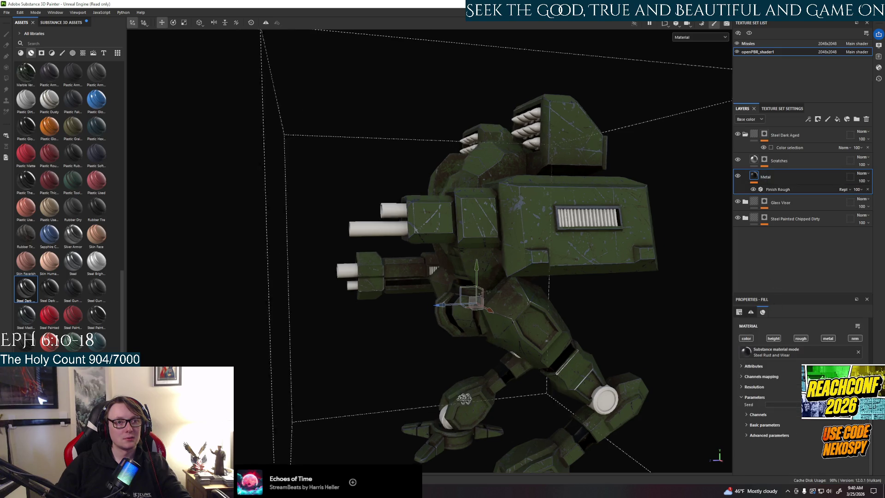
pyautogui.scroll(3, 799, 411)
pyautogui.scroll(-2, 800, 406)
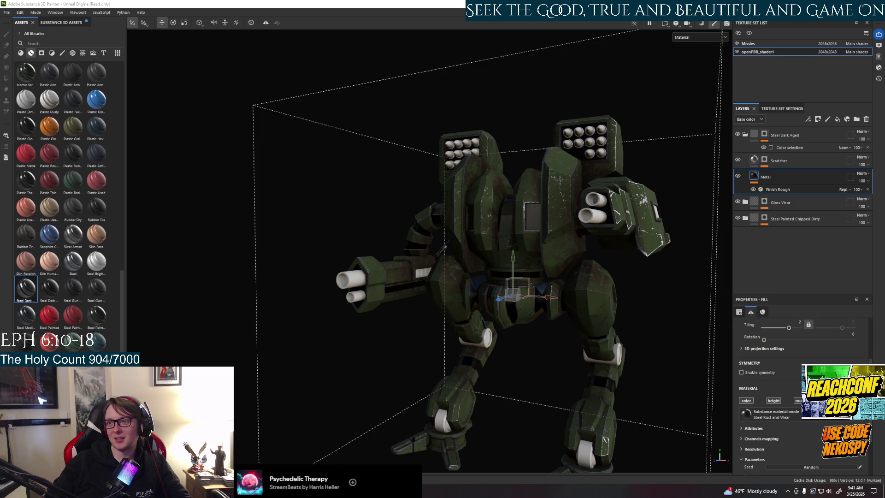
pyautogui.moveTo(597, 314)
pyautogui.keyDown('alt'); pyautogui.mouseDown()
pyautogui.moveTo(498, 369)
pyautogui.moveTo(518, 379)
pyautogui.moveTo(536, 283)
pyautogui.moveTo(451, 265)
pyautogui.moveTo(377, 325)
pyautogui.mouseUp(); pyautogui.keyUp('alt')
pyautogui.scroll(5, 516, 372)
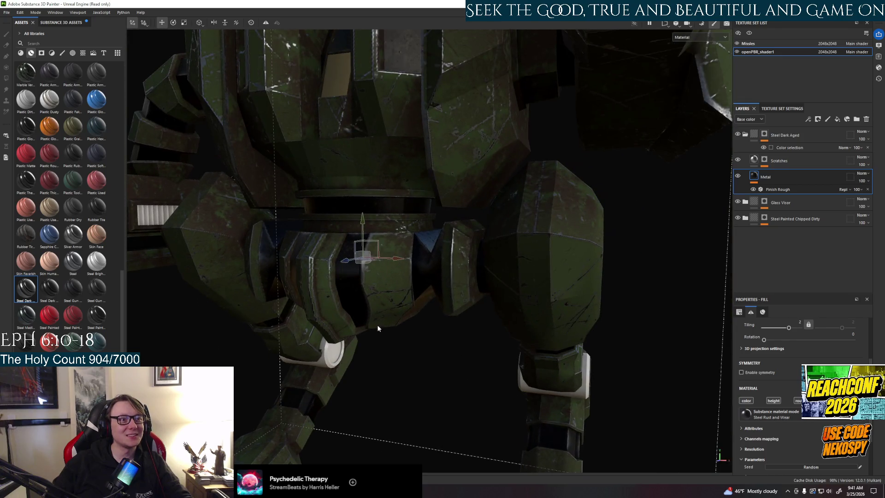
pyautogui.scroll(-3, 411, 347)
pyautogui.keyDown('alt'); pyautogui.moveTo(405, 336); pyautogui.dragTo(478, 292, button='middle'); pyautogui.keyUp('alt')
pyautogui.scroll(-2, 761, 415)
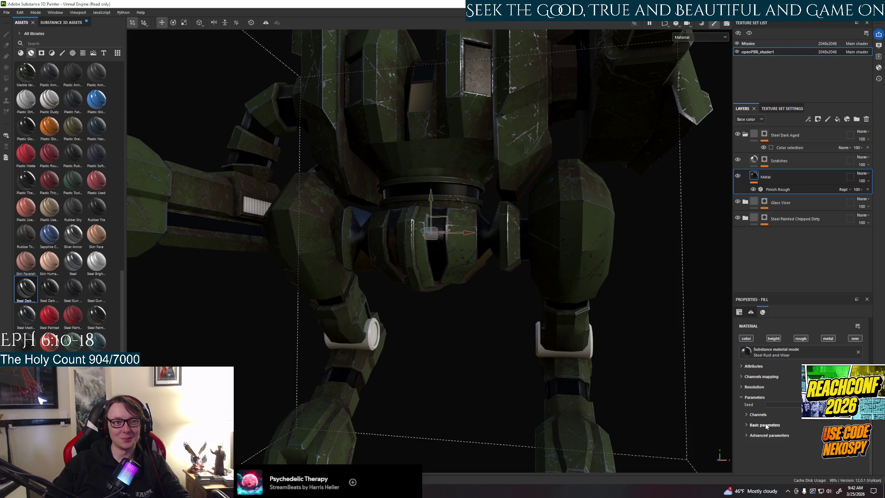
pyautogui.scroll(2, 766, 422)
pyautogui.scroll(2, 766, 425)
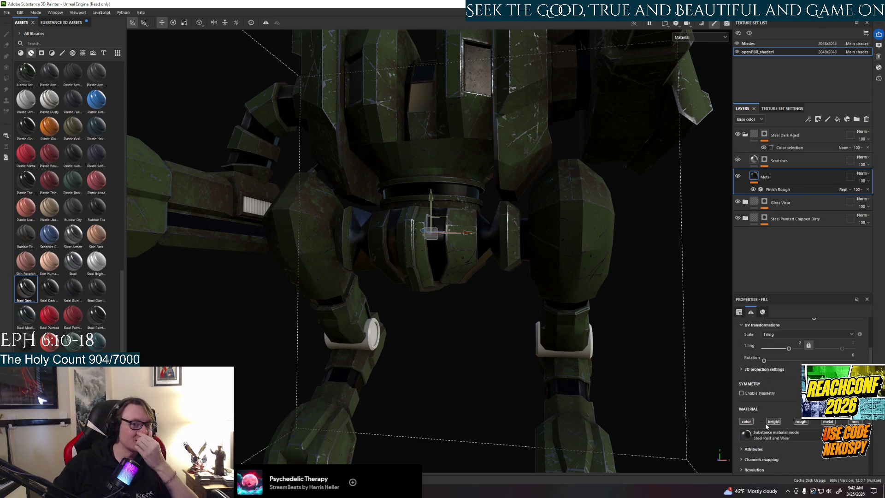
pyautogui.scroll(-2, 768, 442)
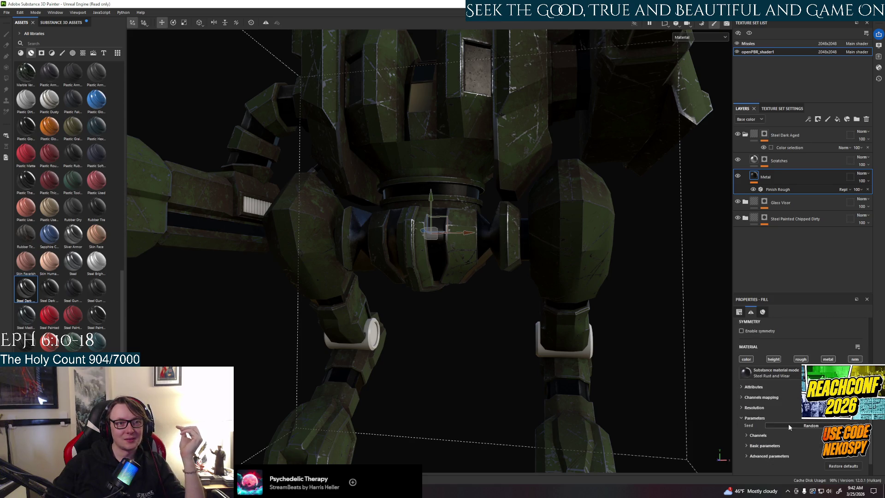
pyautogui.click(758, 398)
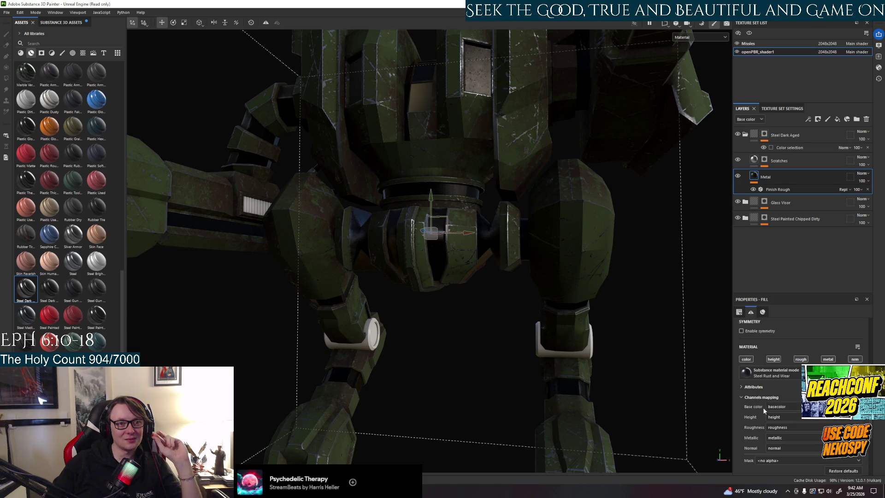
pyautogui.click(756, 397)
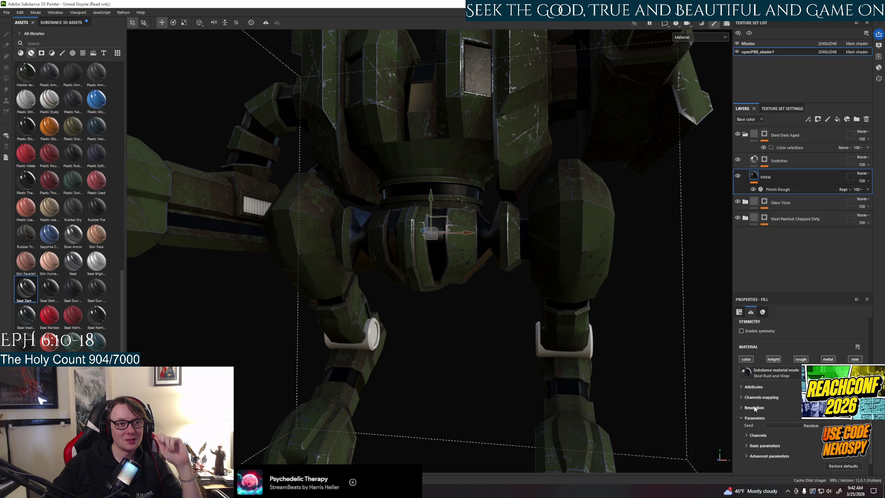
pyautogui.scroll(-1, 755, 409)
pyautogui.scroll(2, 754, 405)
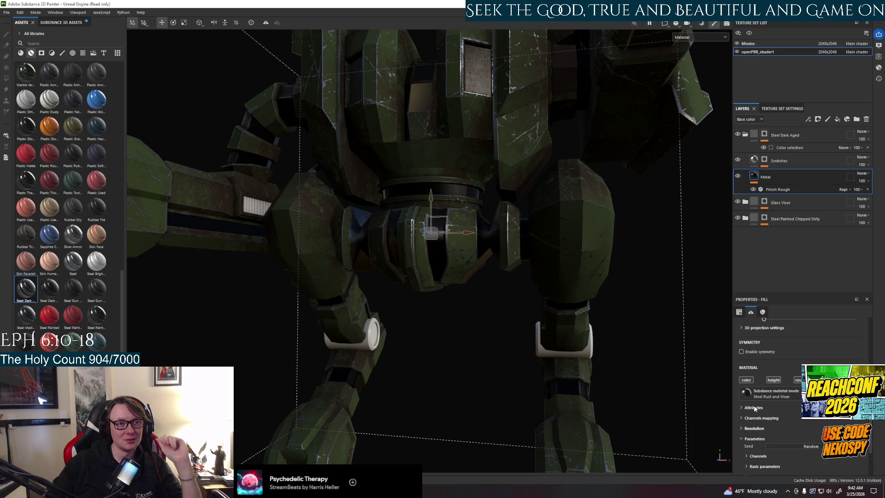
pyautogui.click(777, 396)
pyautogui.click(791, 423)
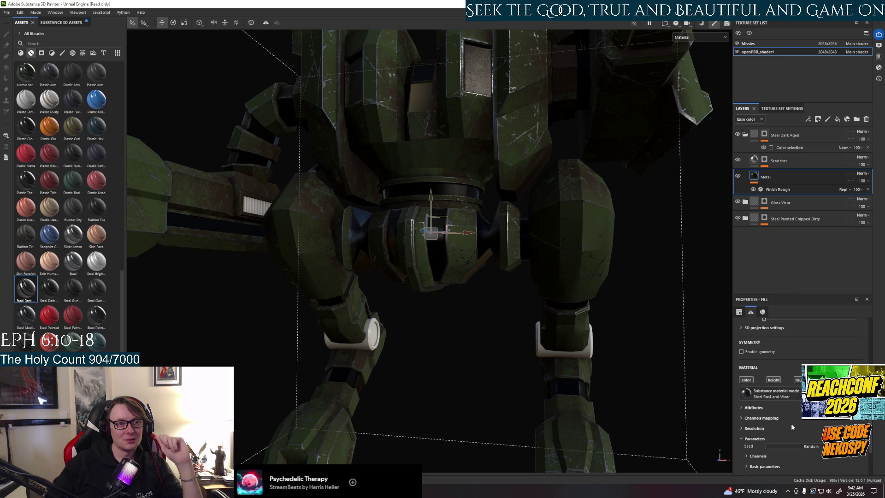
pyautogui.scroll(5, 775, 405)
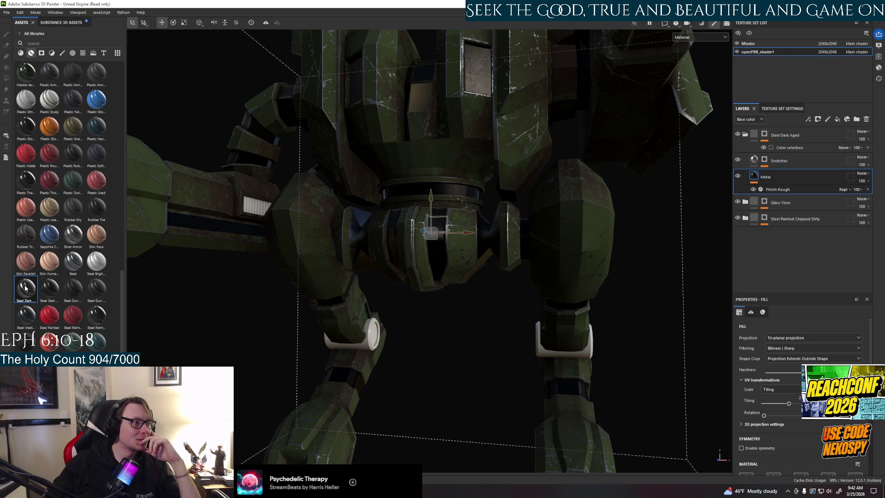
pyautogui.moveTo(25, 288)
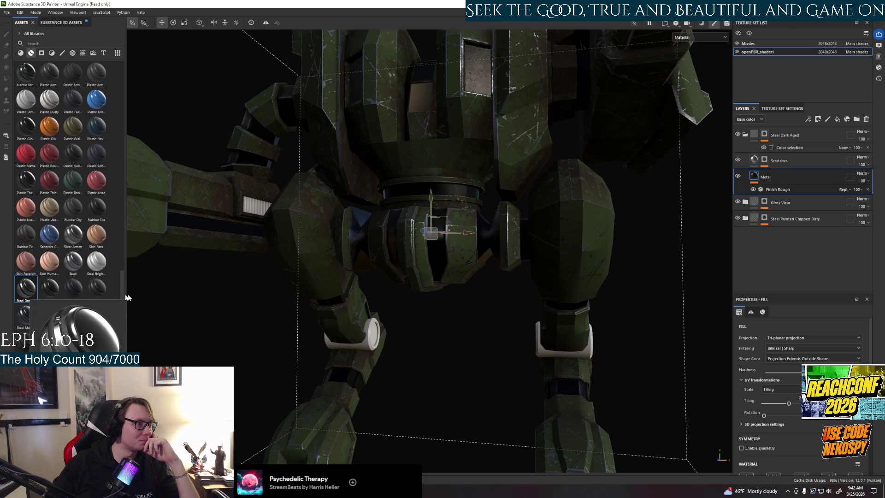
pyautogui.moveTo(71, 297)
pyautogui.moveTo(79, 264)
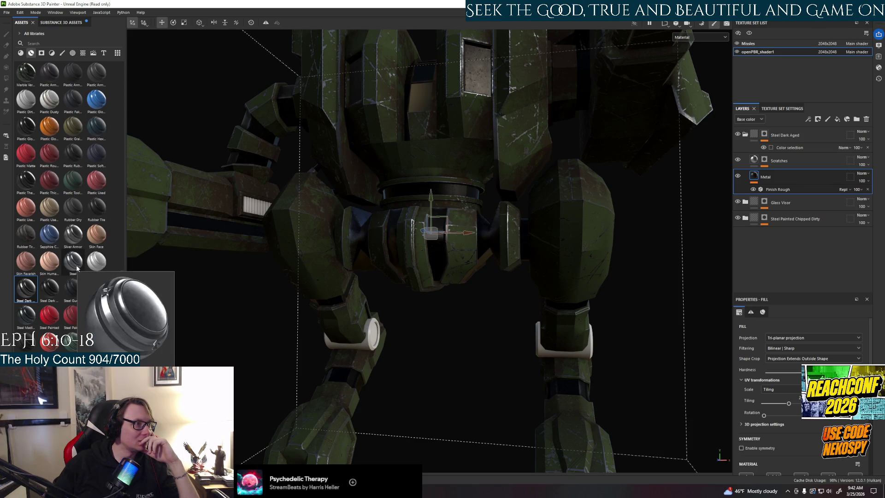
pyautogui.moveTo(105, 269)
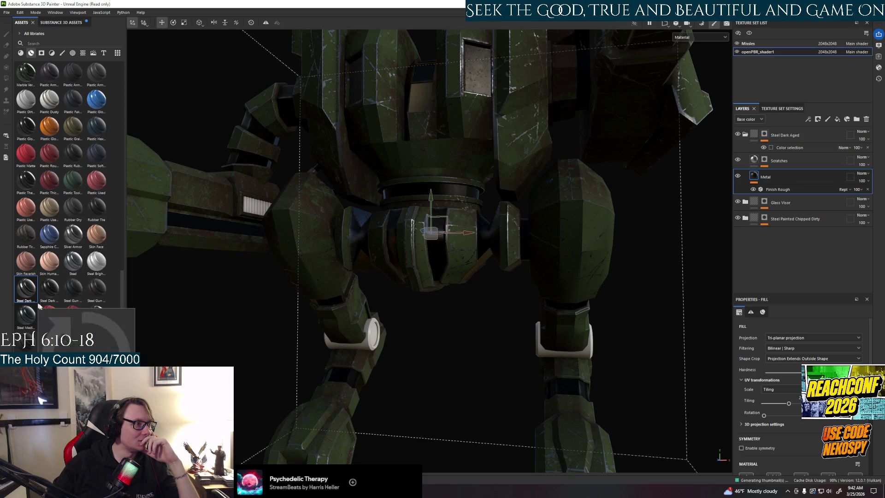
pyautogui.moveTo(30, 317)
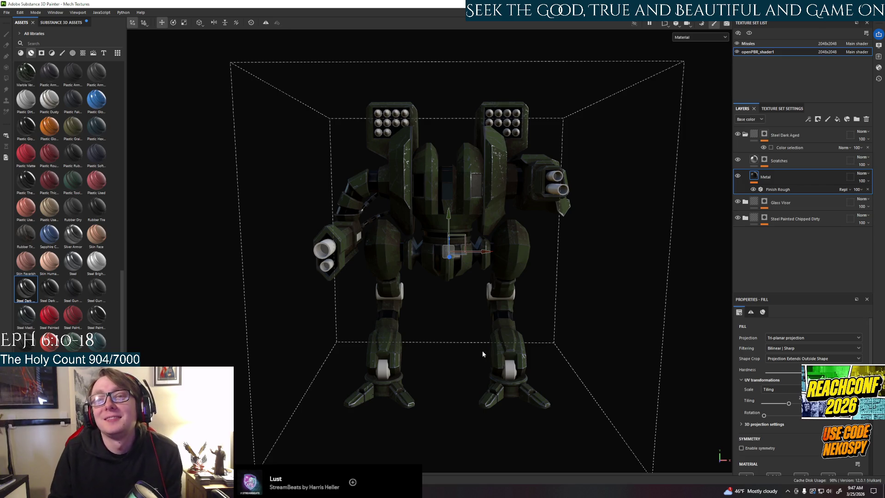
# Save the Mech Textures project with File > Save
pyautogui.click(6, 13)
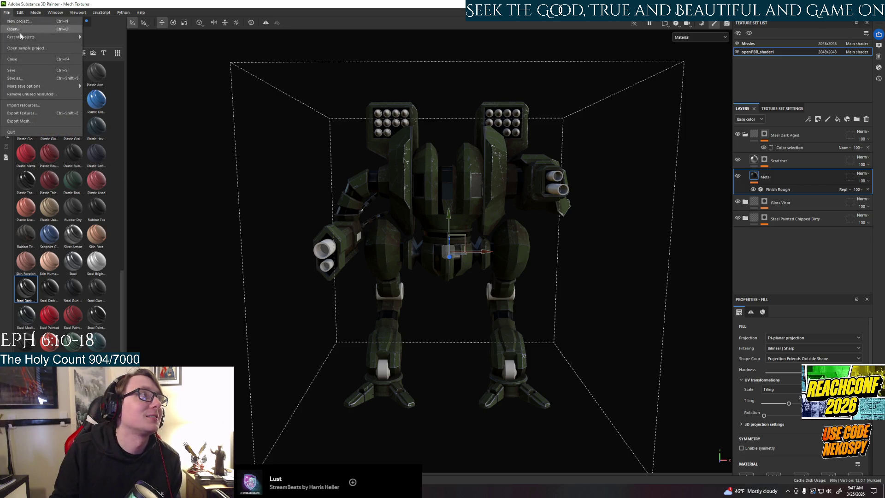
pyautogui.click(14, 71)
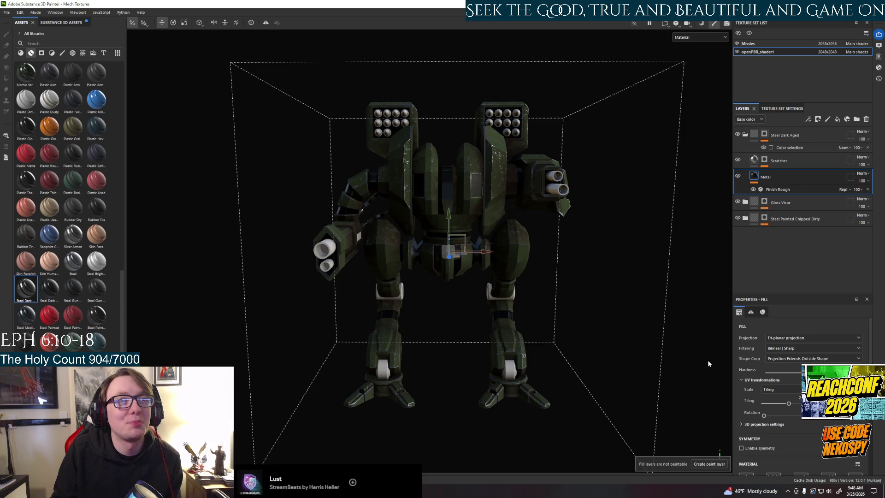
pyautogui.click(693, 413)
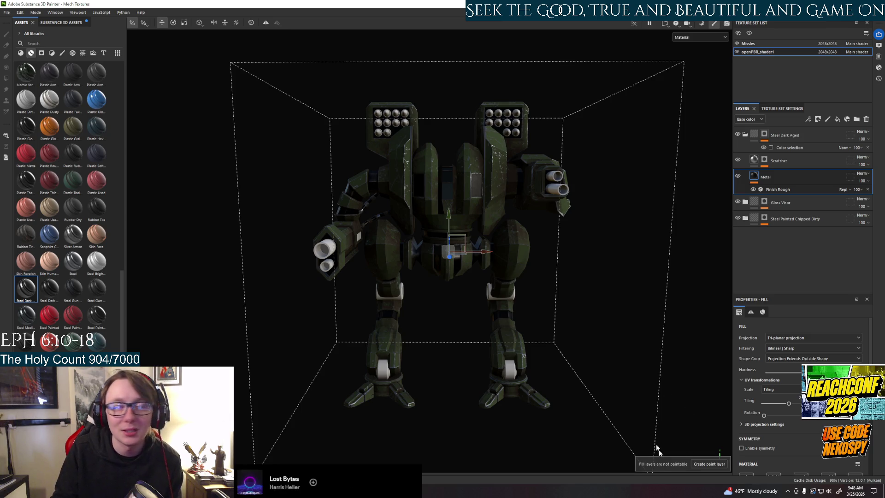